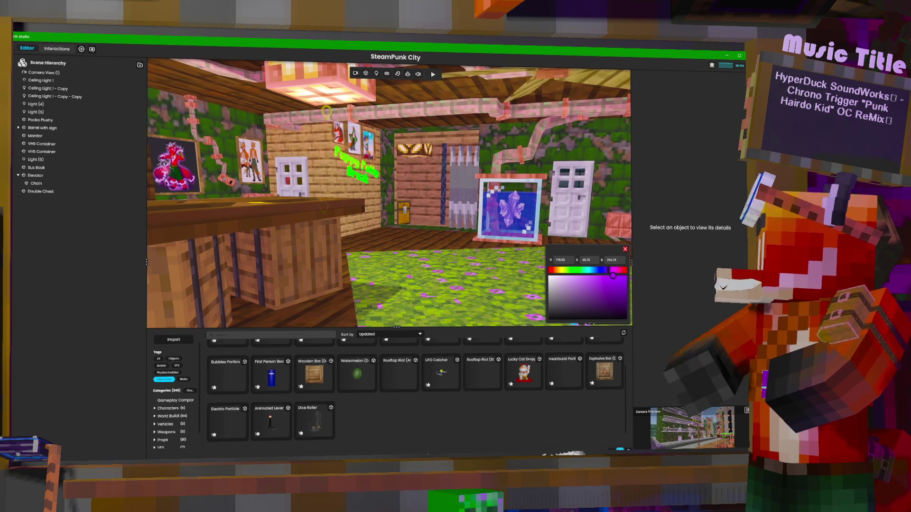
Fly the view around the white door, wall openings and fox poster in the Studio scene.
right_click_drag(451, 195, 450, 196)
key("w")
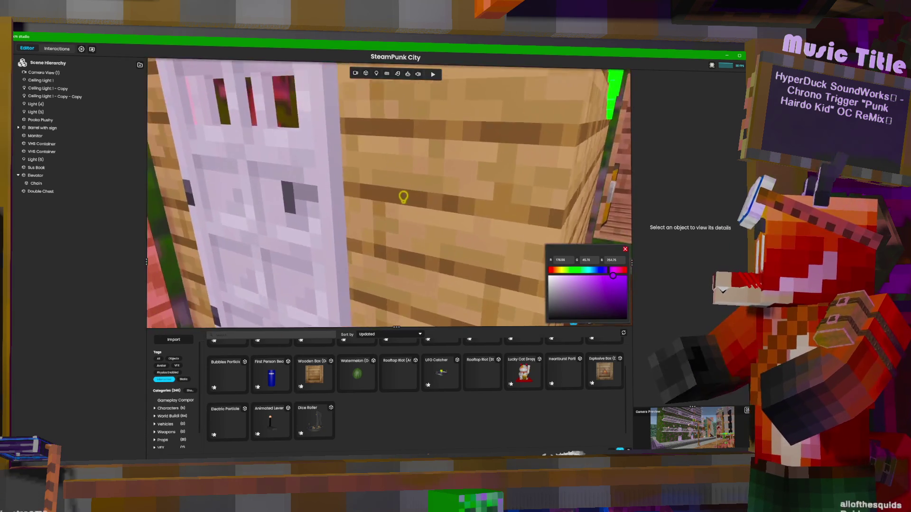
key("s")
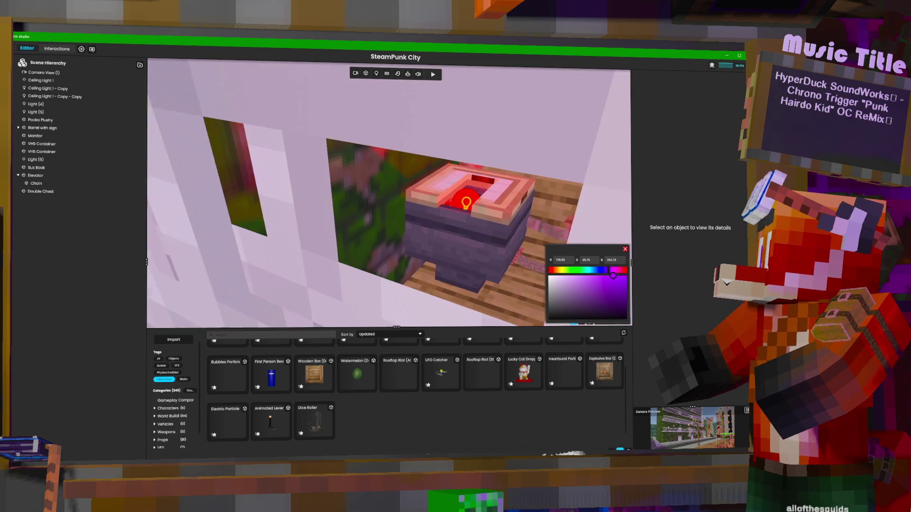
key("s")
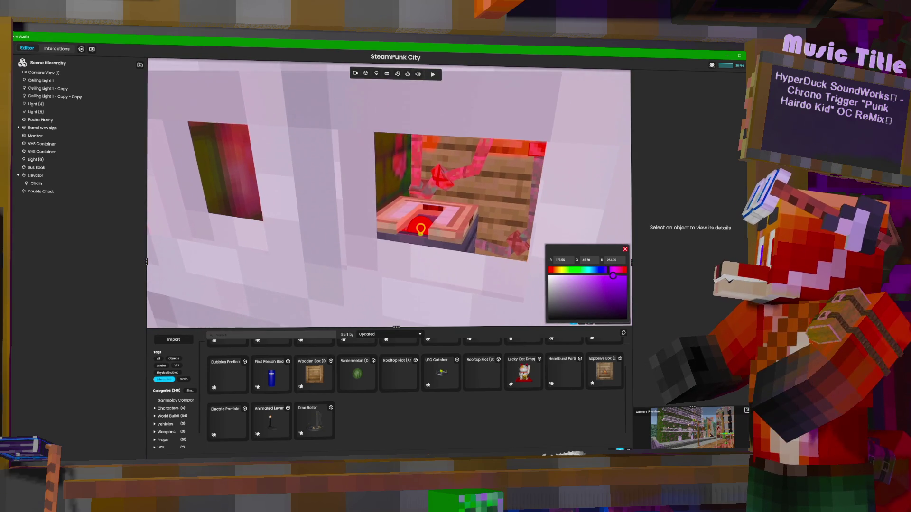
key("w")
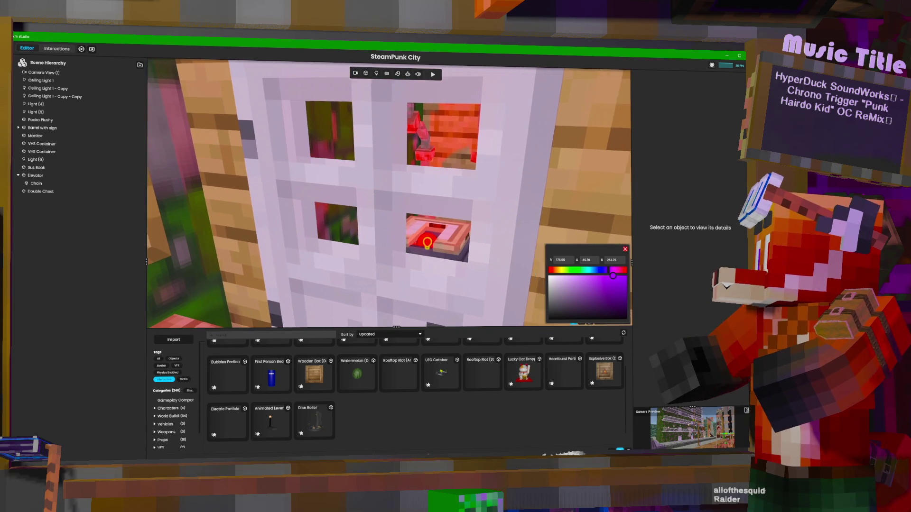
key("s")
key("a")
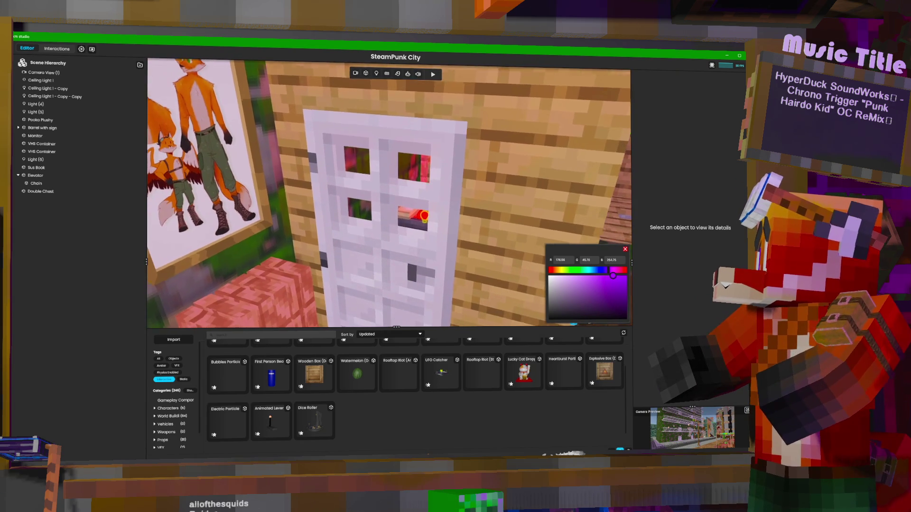
key("w")
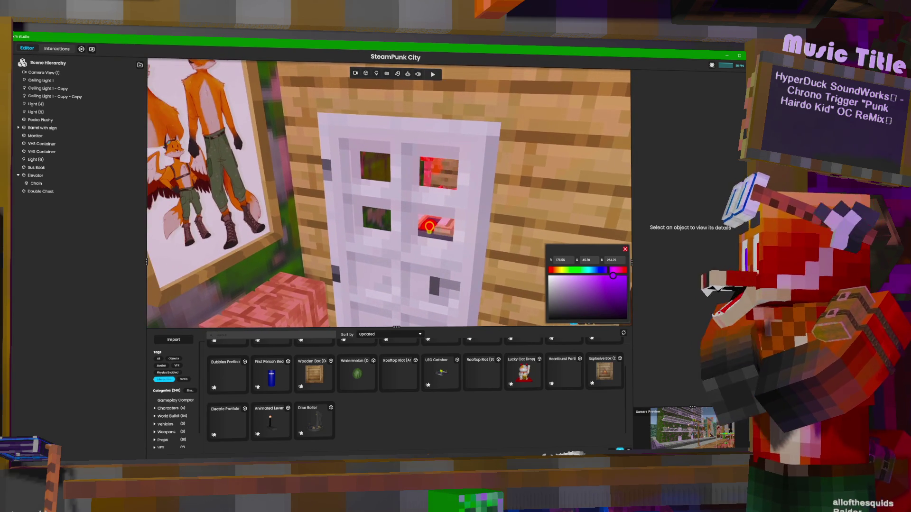
key("d")
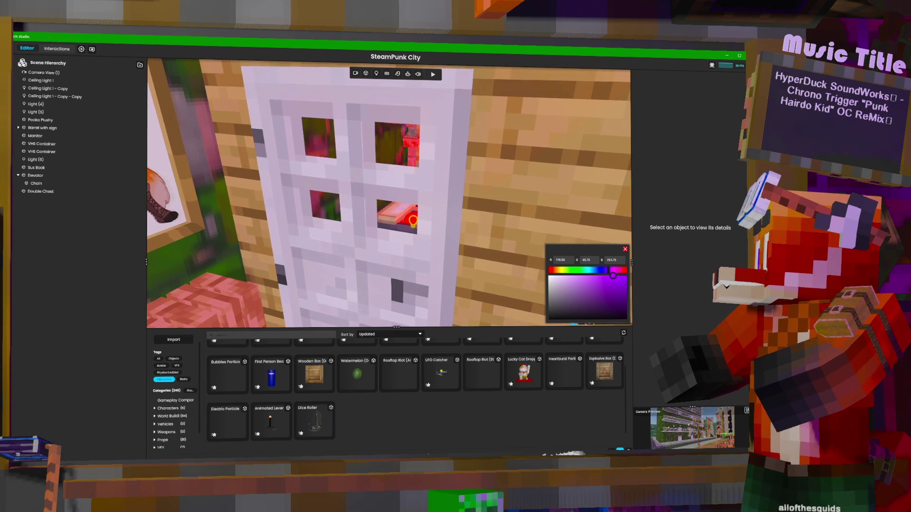
key("w")
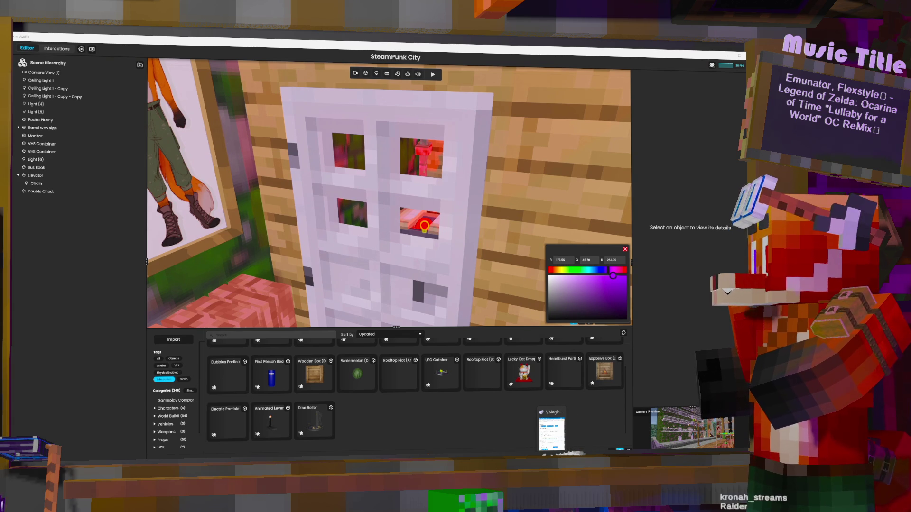
Switch over to the SteamPunk Blender project from the taskbar.
left_click(385, 431)
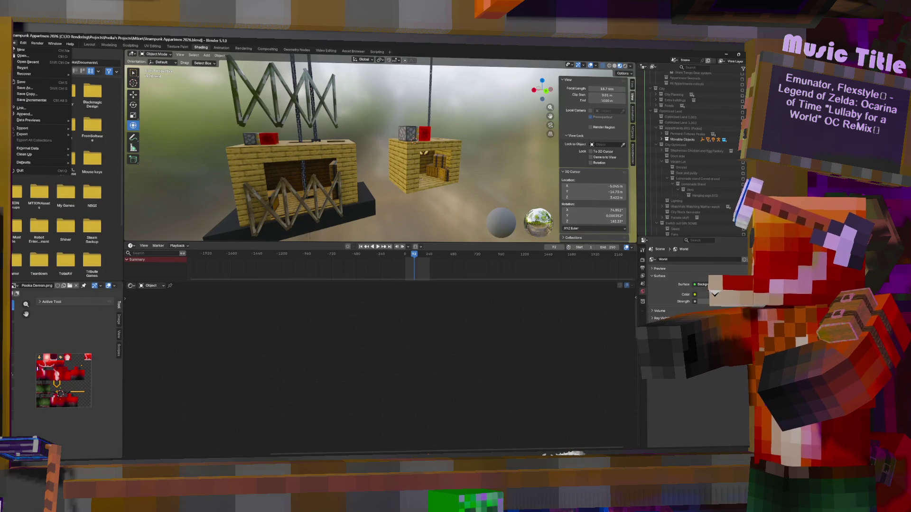
Browse from File > Open up two levels into the JenFine project folder and pick Wave.blend.
left_click(15, 43)
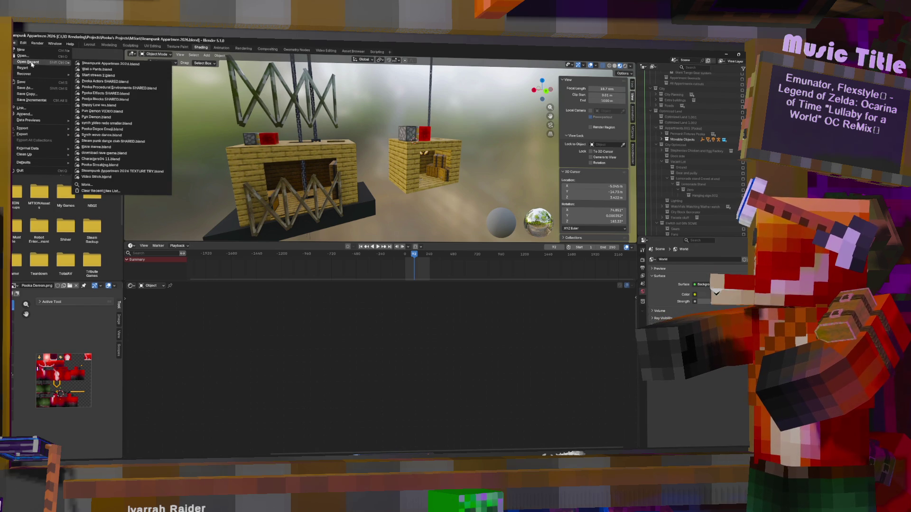
left_click(31, 55)
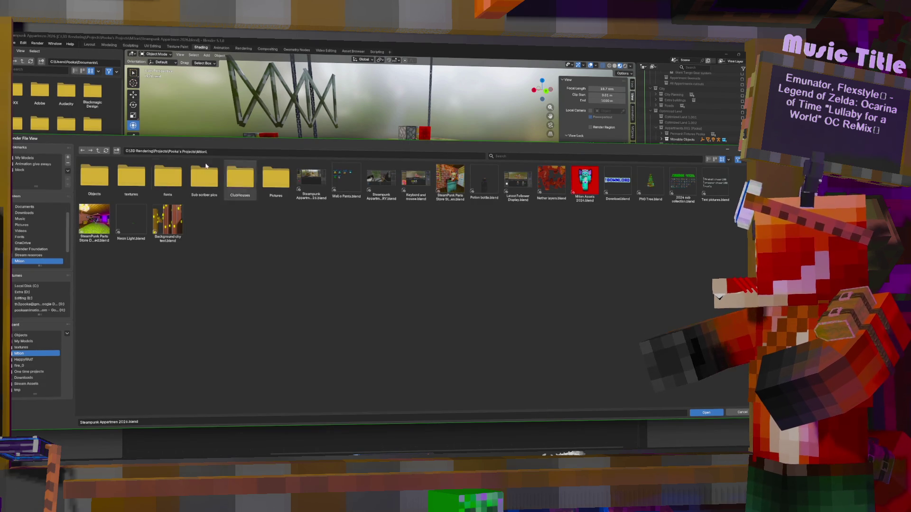
left_click(99, 152)
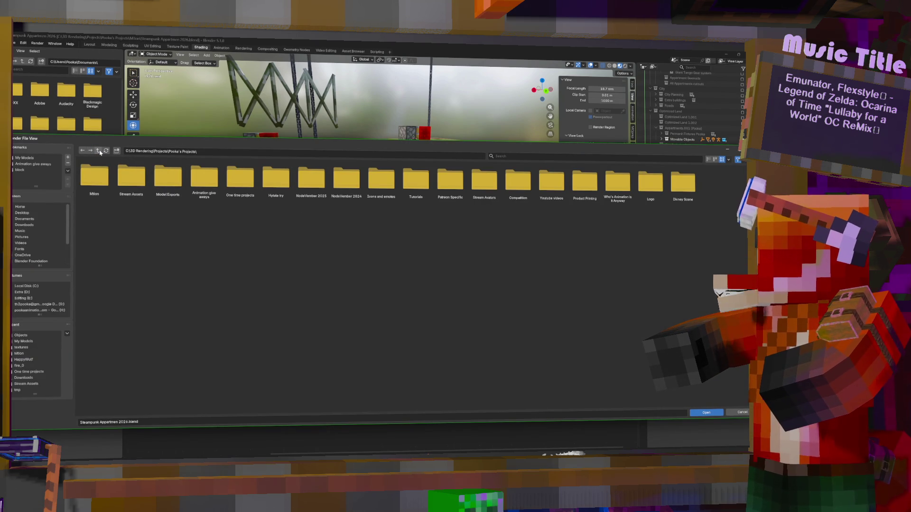
left_click(99, 152)
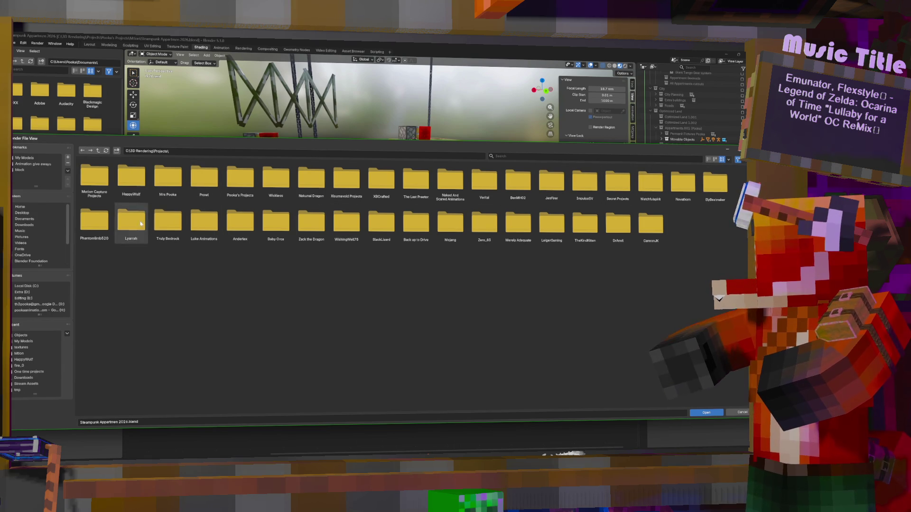
double_click(555, 179)
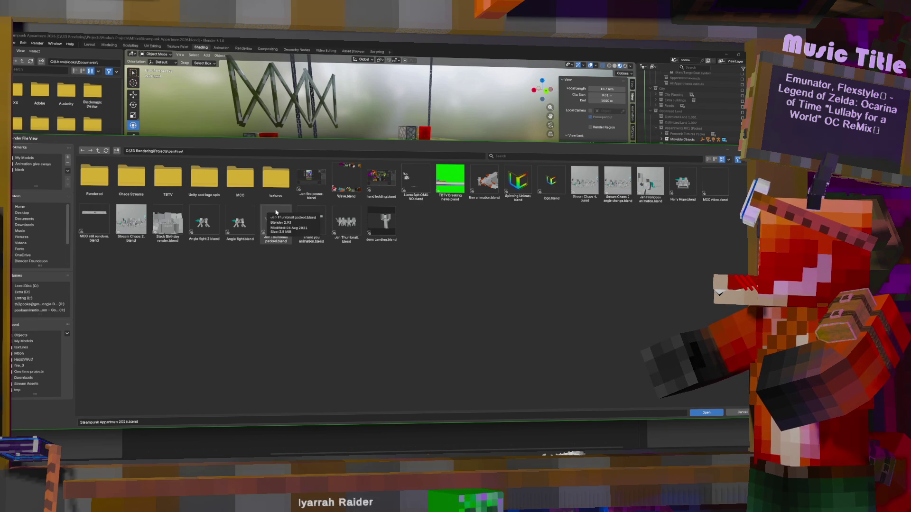
left_click(360, 173)
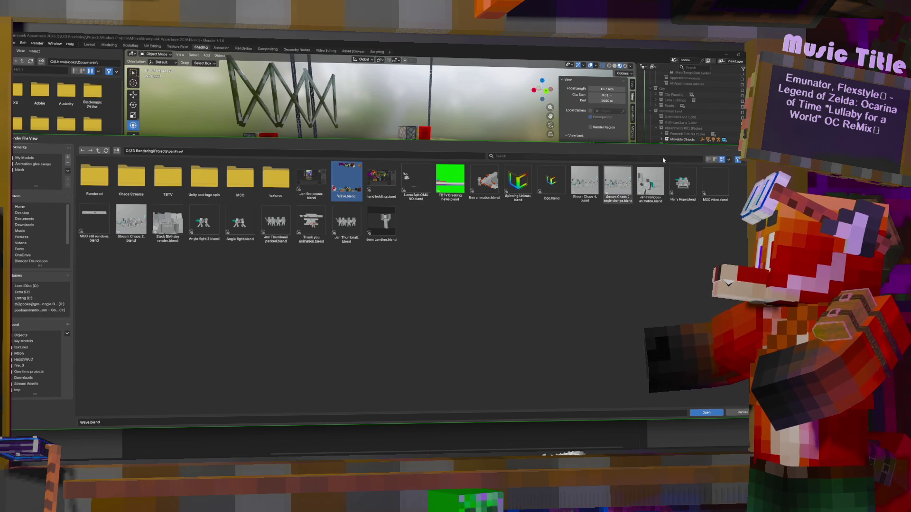
Check the file display options, reselect Wave.blend and load it into Blender.
left_click(729, 161)
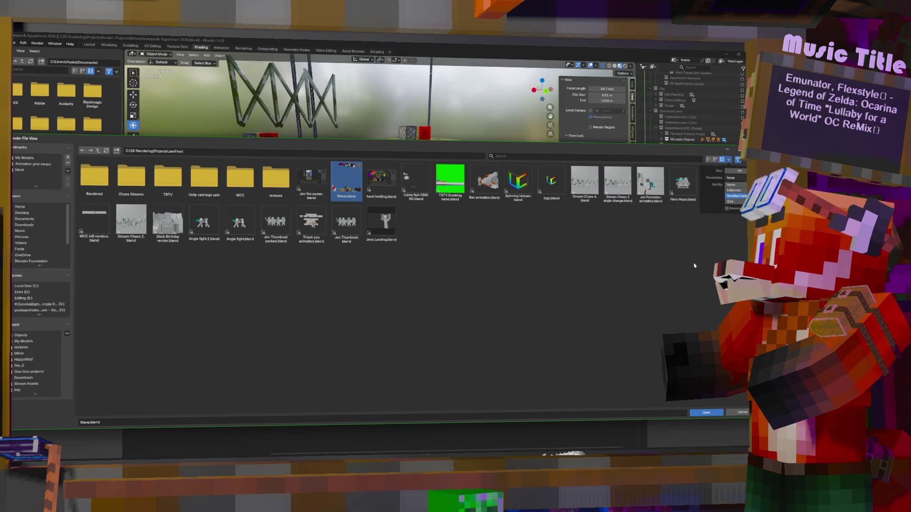
left_click(313, 173)
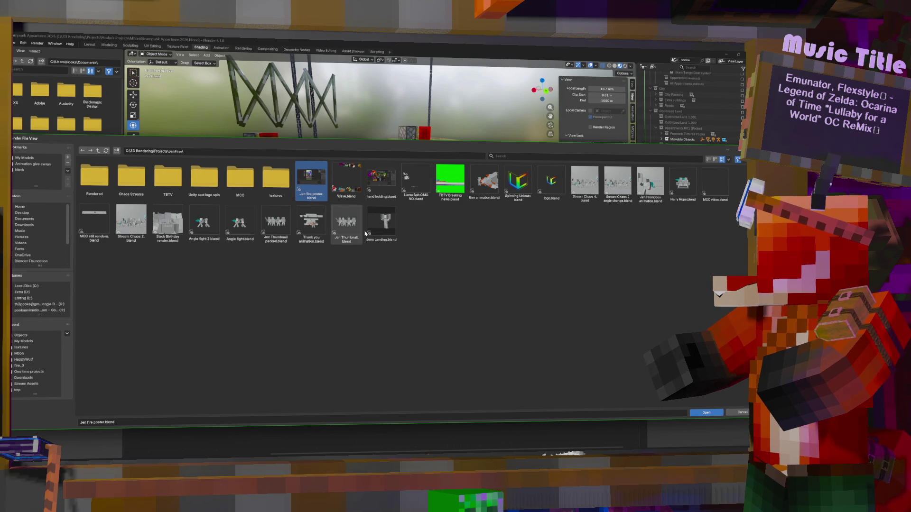
left_click(345, 179)
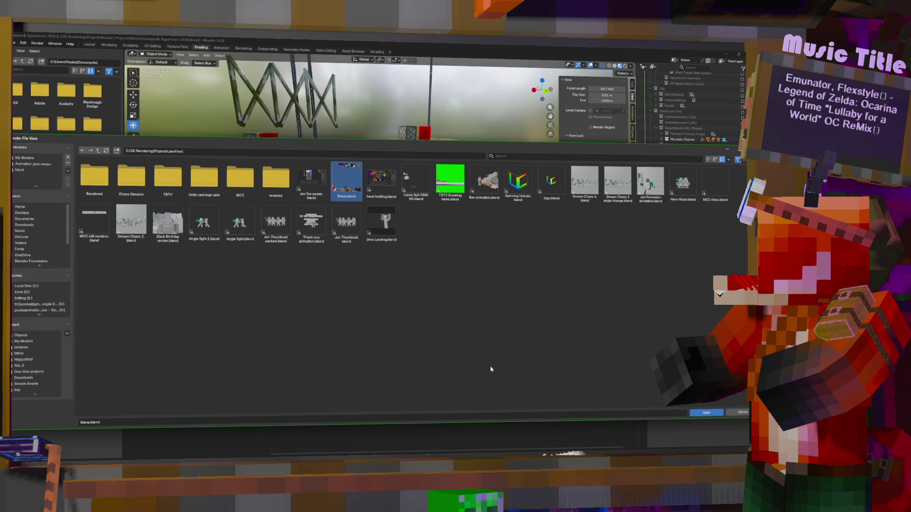
double_click(353, 183)
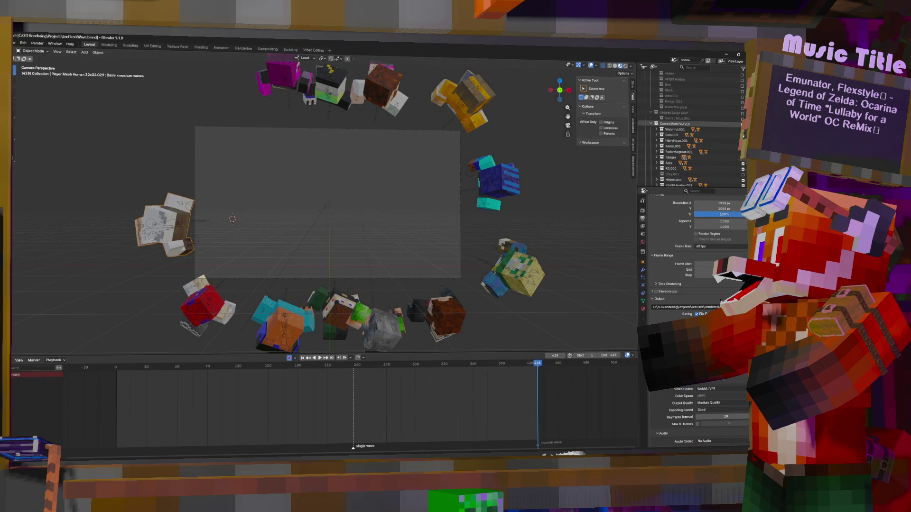
Hide all the character models and play the animation from an early frame to frame 212.
key("h")
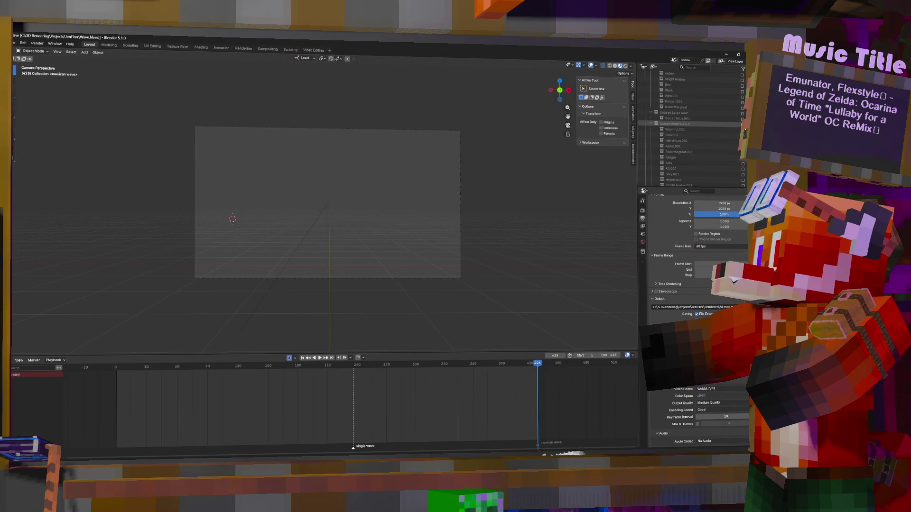
scroll(716, 128, "down", 2)
scroll(715, 129, "down", 2)
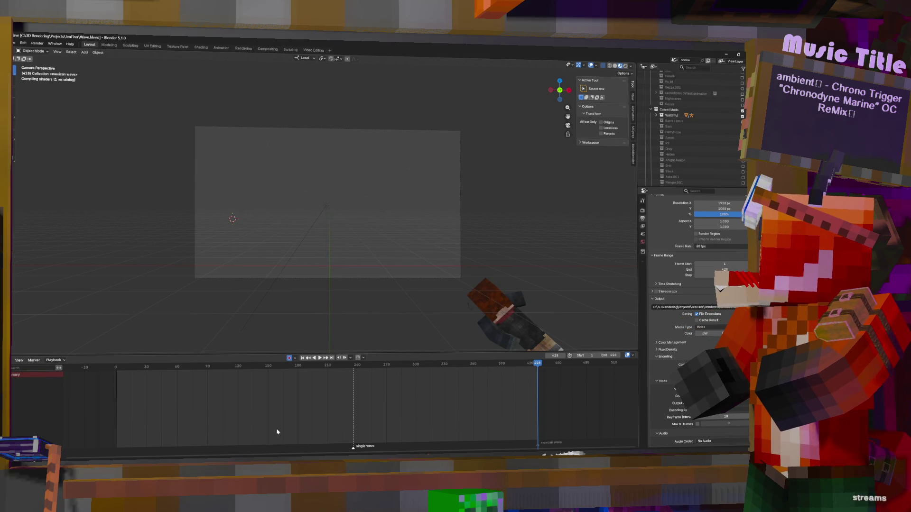
left_click_drag(205, 413, 126, 407)
key("space")
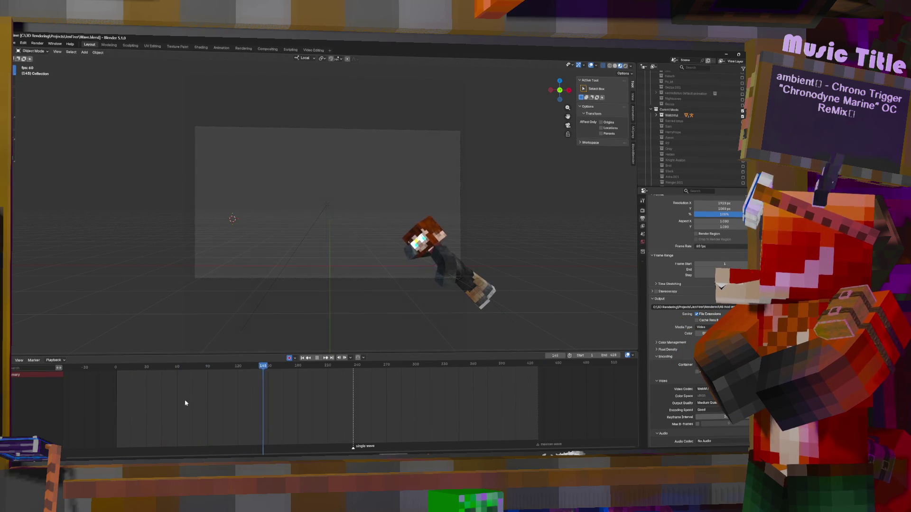
key("space")
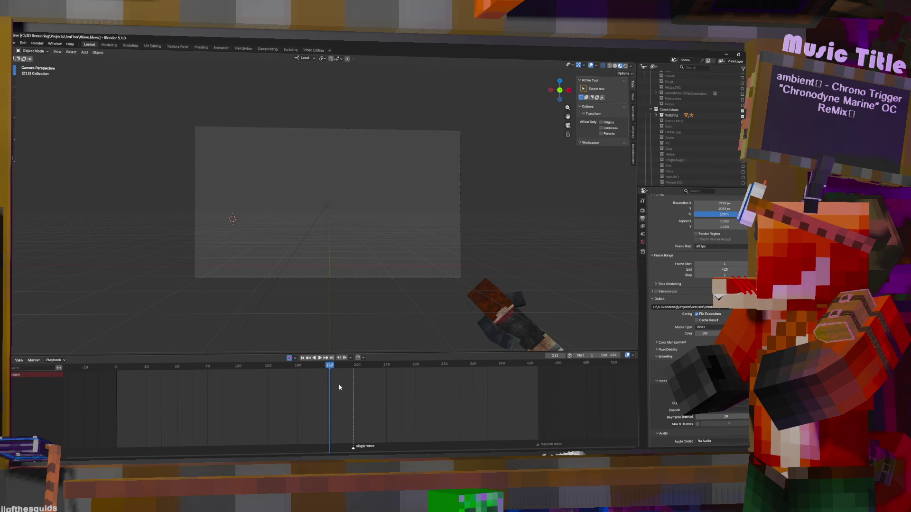
Scrub back to frames 150 and 187 and replay the animation, stopping at frame 203.
left_click_drag(329, 386, 256, 383)
key("space")
key("space")
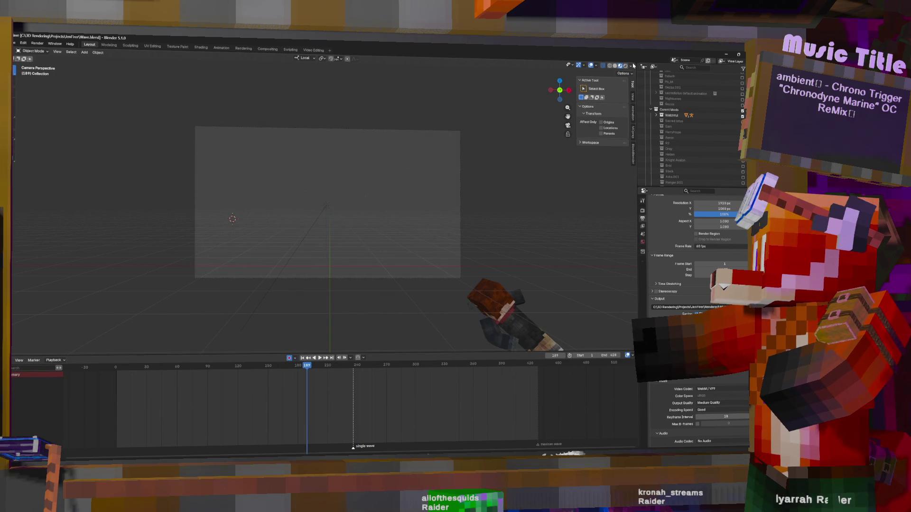
left_click(630, 65)
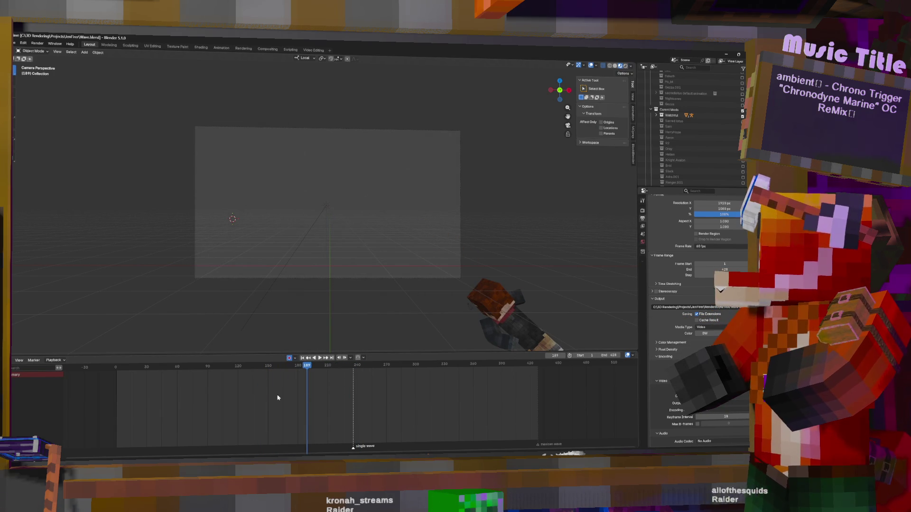
left_click(244, 393)
key("space")
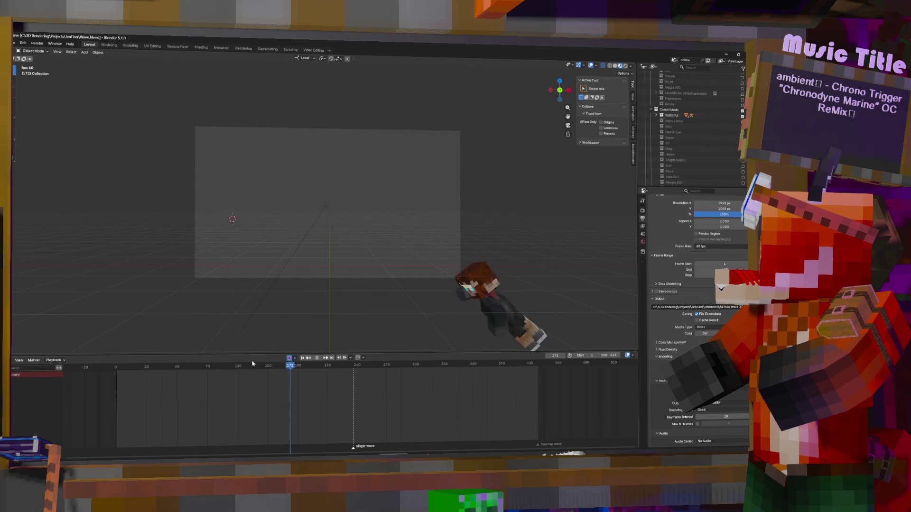
key("space")
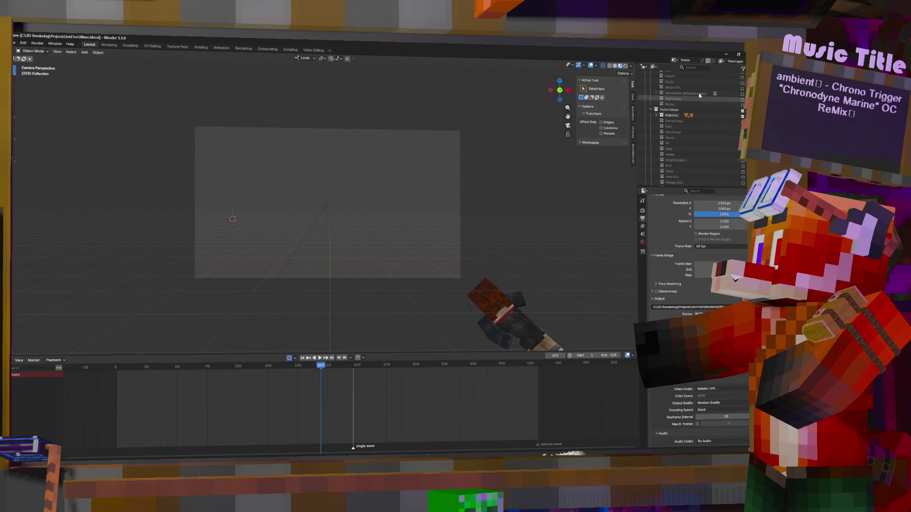
scroll(694, 132, "up", 2)
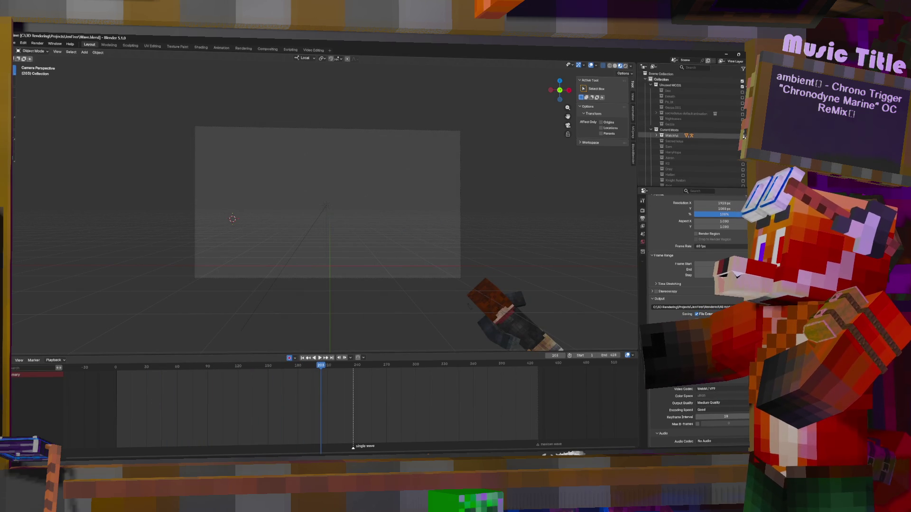
Toggle the yellow and plaid-shirt character collections visible and hidden again in the Outliner.
left_click(742, 135)
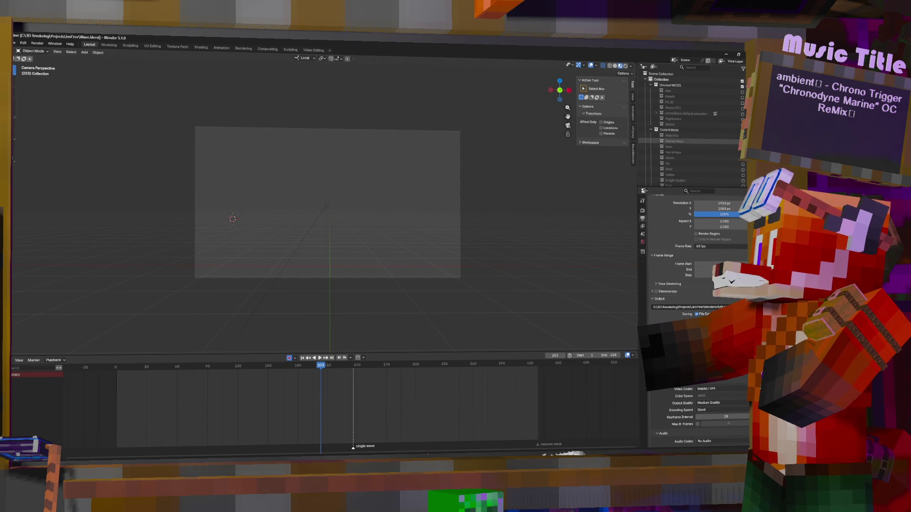
left_click(743, 142)
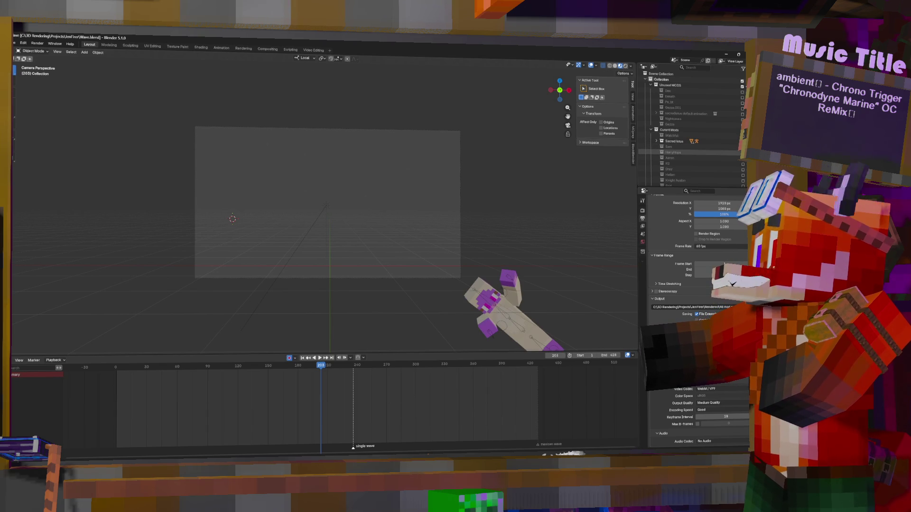
left_click(743, 152)
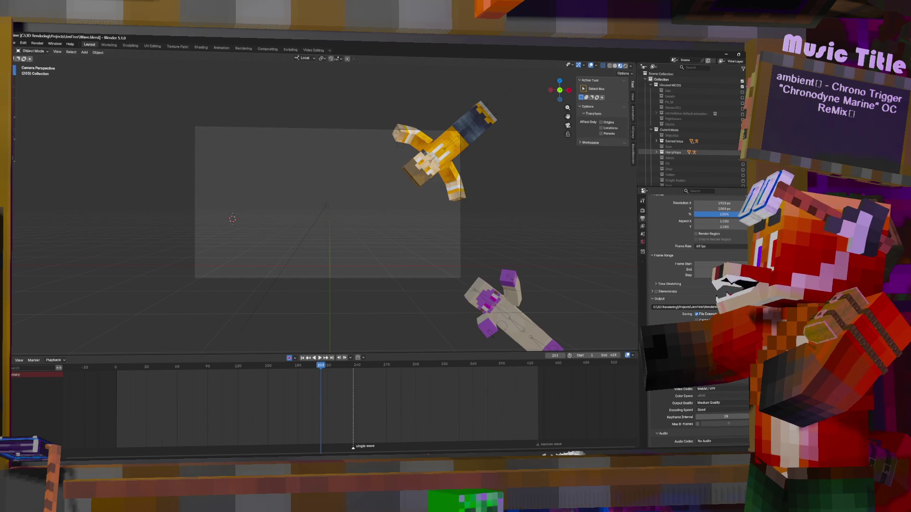
left_click(743, 170)
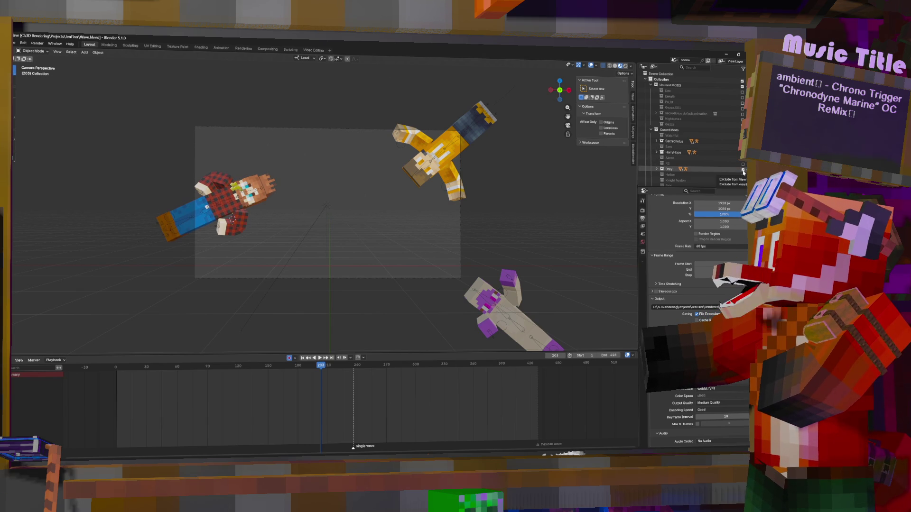
left_click(743, 170)
left_click(743, 153)
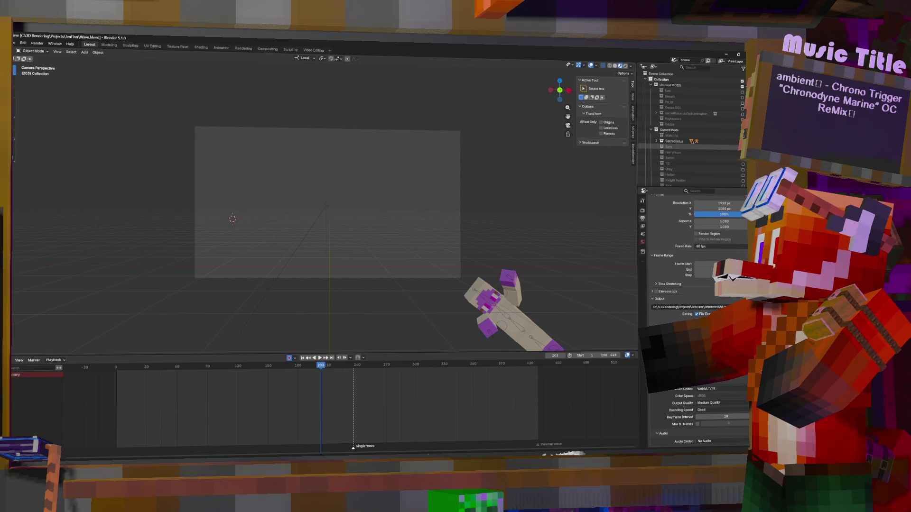
Enable all the character collections at once and inspect the Stack collection's options.
left_click_drag(743, 136, 743, 178)
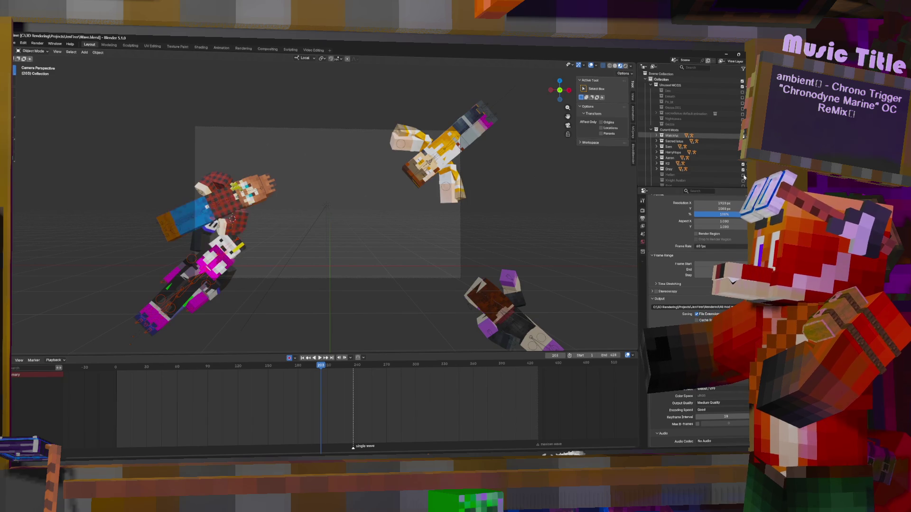
scroll(736, 172, "down", 4)
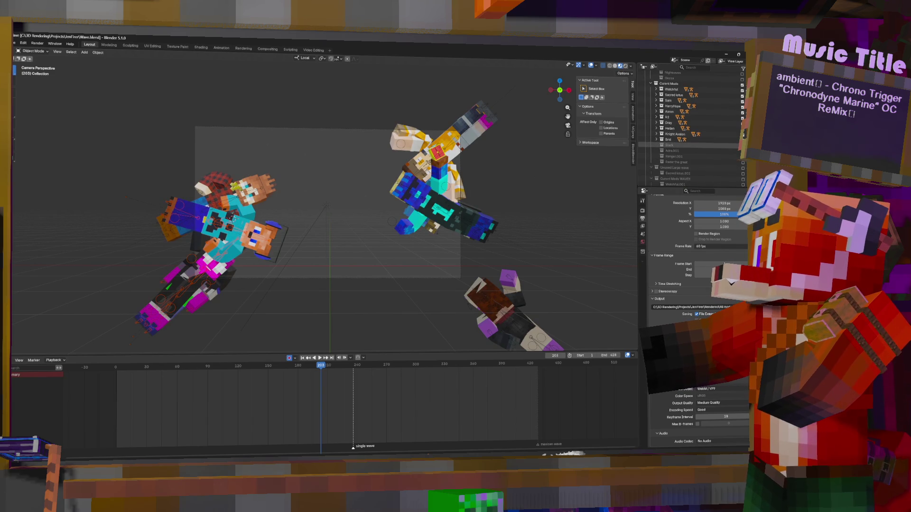
left_click(743, 163)
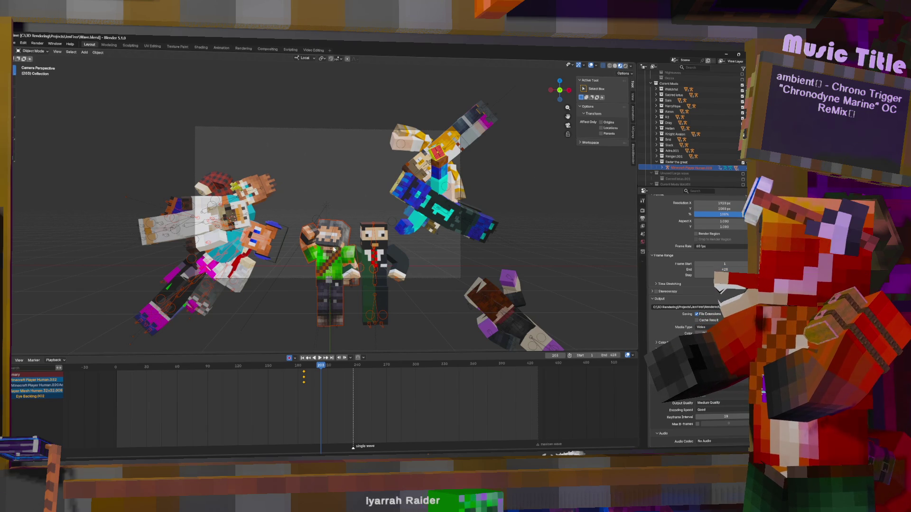
left_click(666, 145)
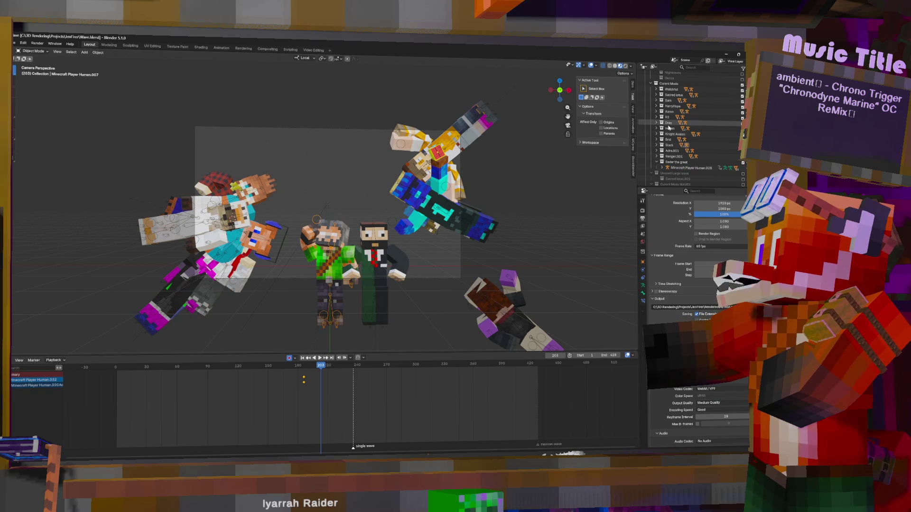
right_click(666, 145)
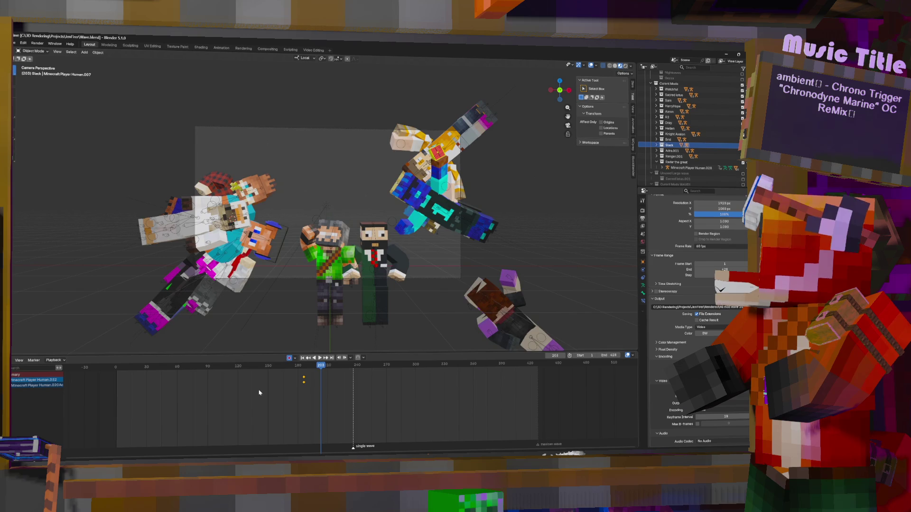
Rewind to frame 0, play the full crowd's animation, then start adding a new workspace.
left_click_drag(259, 392, 117, 391)
key("space")
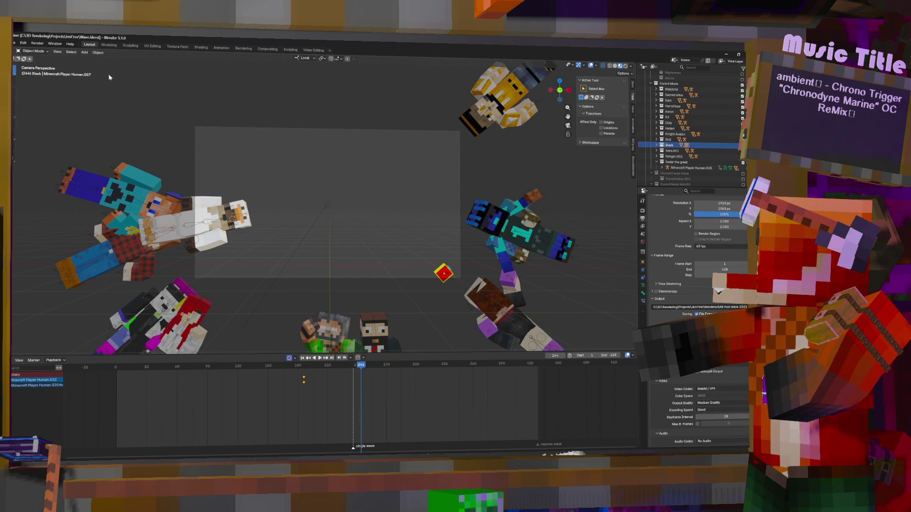
left_click(14, 44)
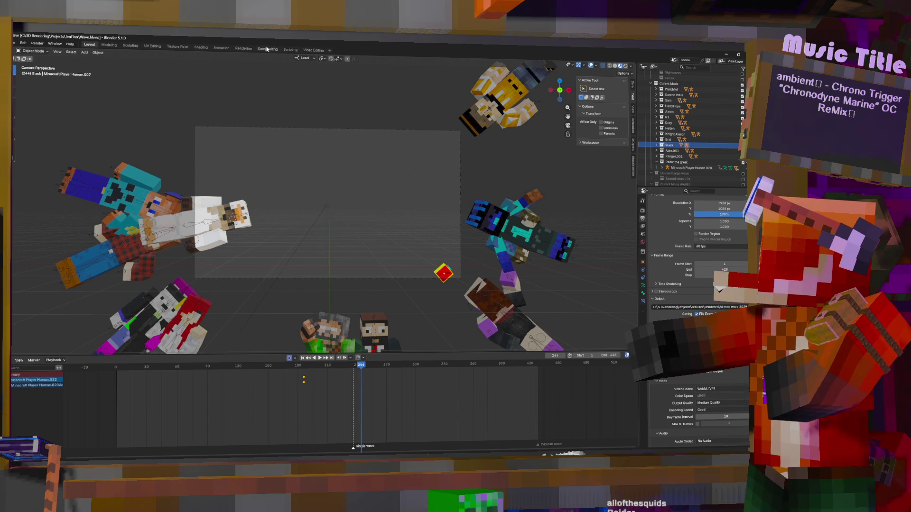
left_click(330, 51)
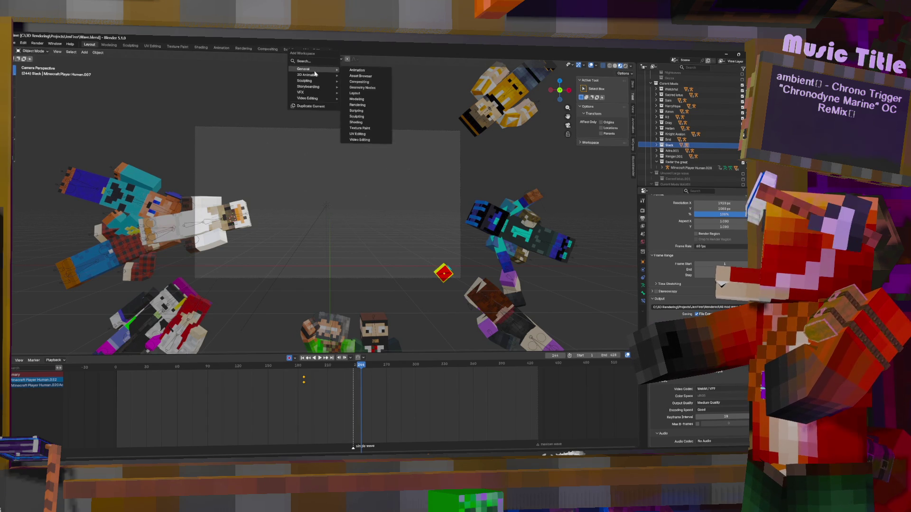
mouse_move(305, 68)
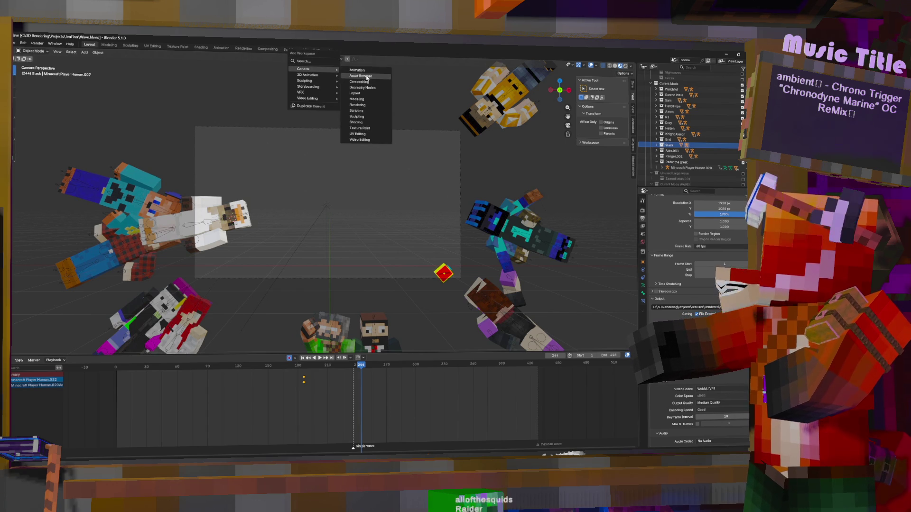
Add an Asset Browser workspace and drag the Adjustable Player asset into the scene under Current Mods.
left_click(361, 76)
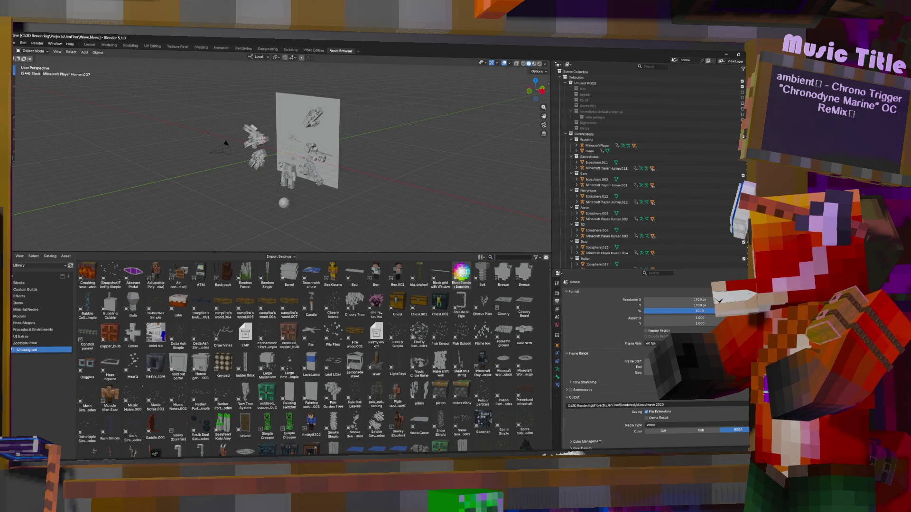
type("pocke")
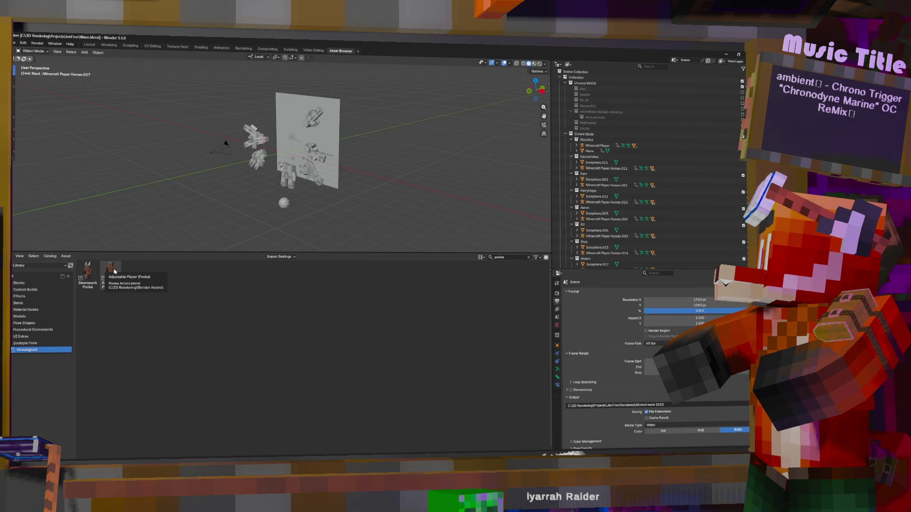
left_click(586, 135)
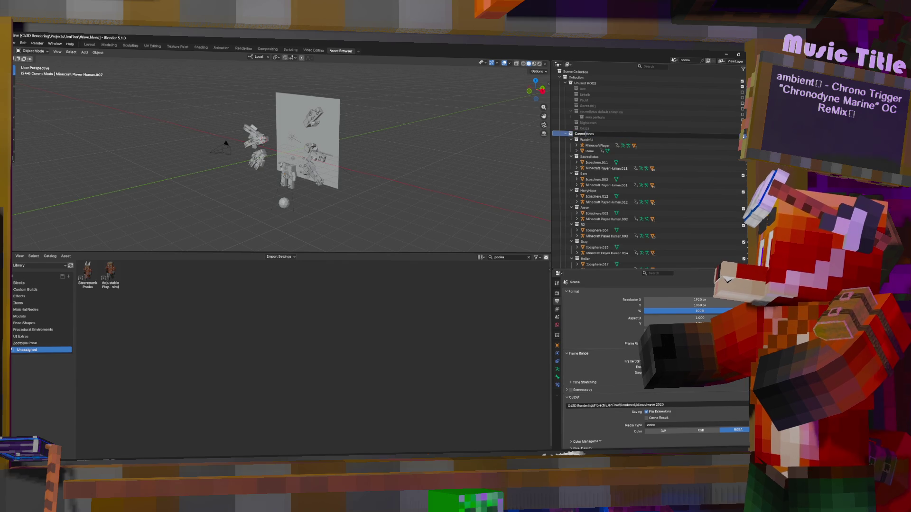
key("Return")
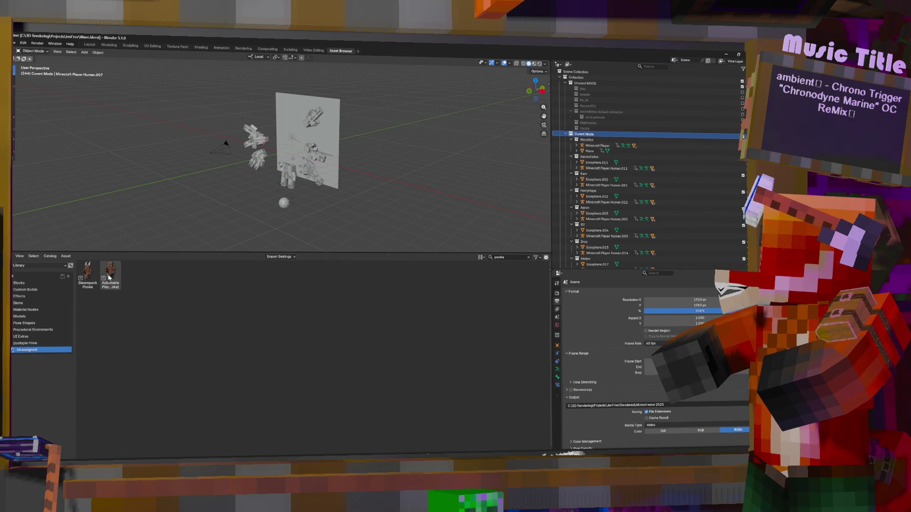
left_click_drag(109, 278, 282, 205)
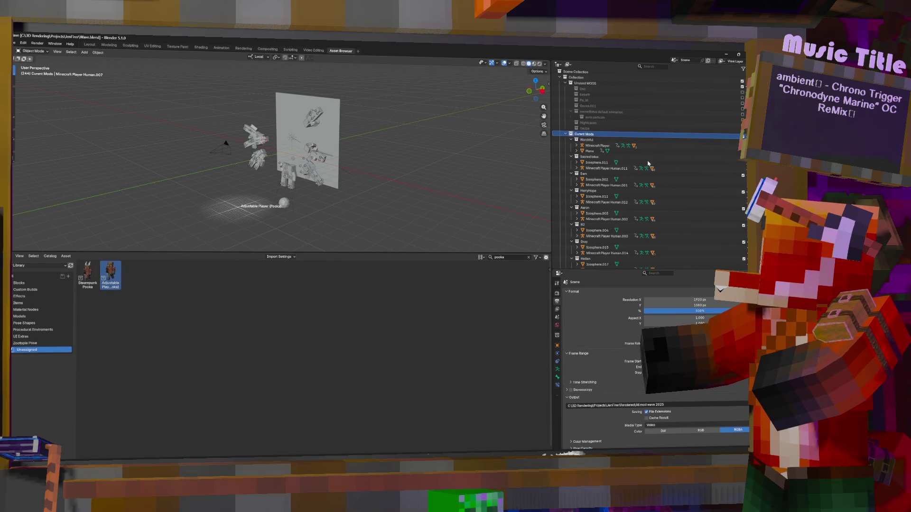
scroll(630, 153, "down", 2)
scroll(630, 153, "down", 3)
scroll(630, 153, "down", 3)
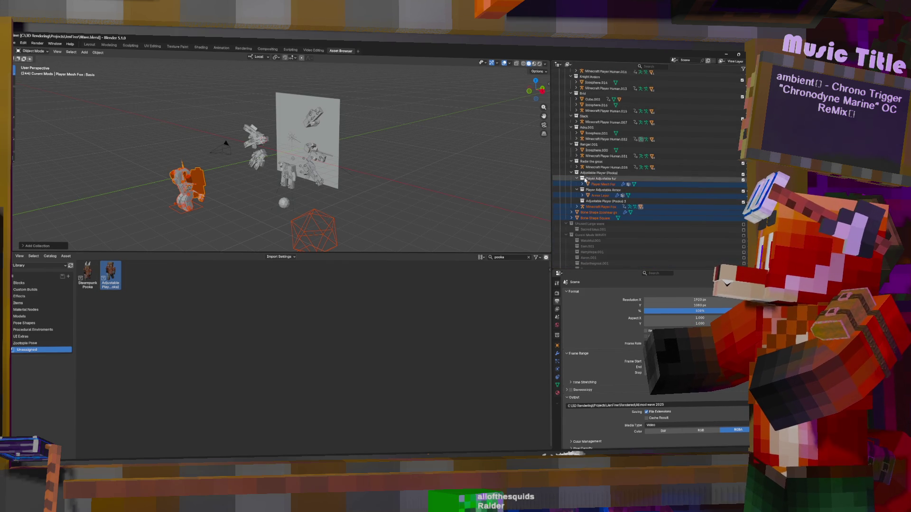
left_click(575, 173)
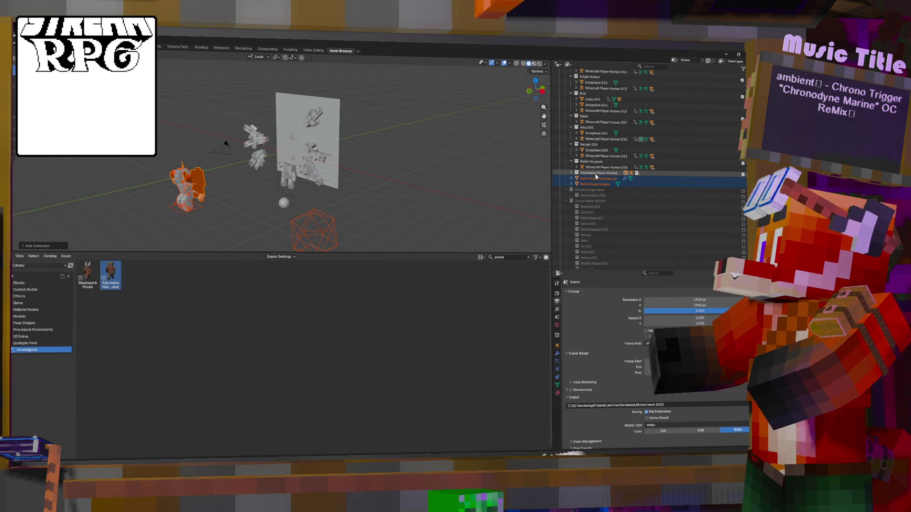
Clear the Adjustable Player collection's old name and confirm its new name in the Outliner.
left_click(584, 173)
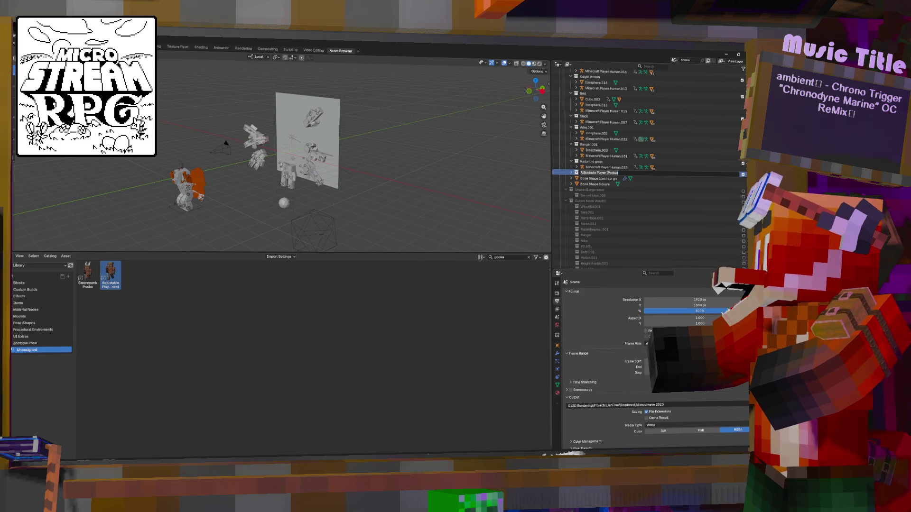
double_click(584, 174)
key("BackSpace")
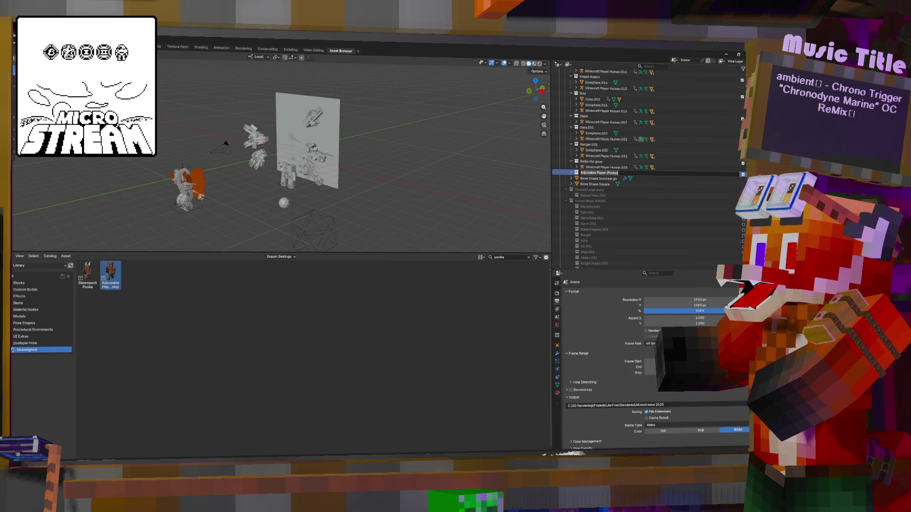
type("Lord")
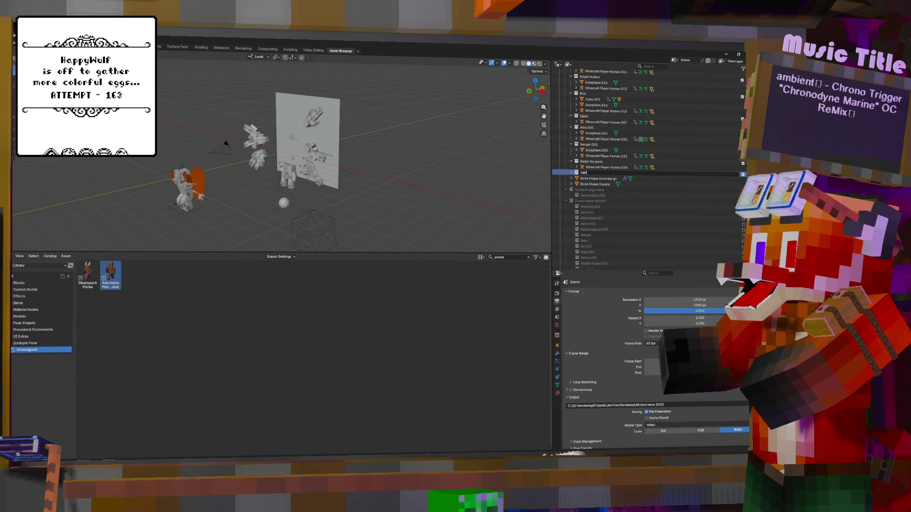
key("Return")
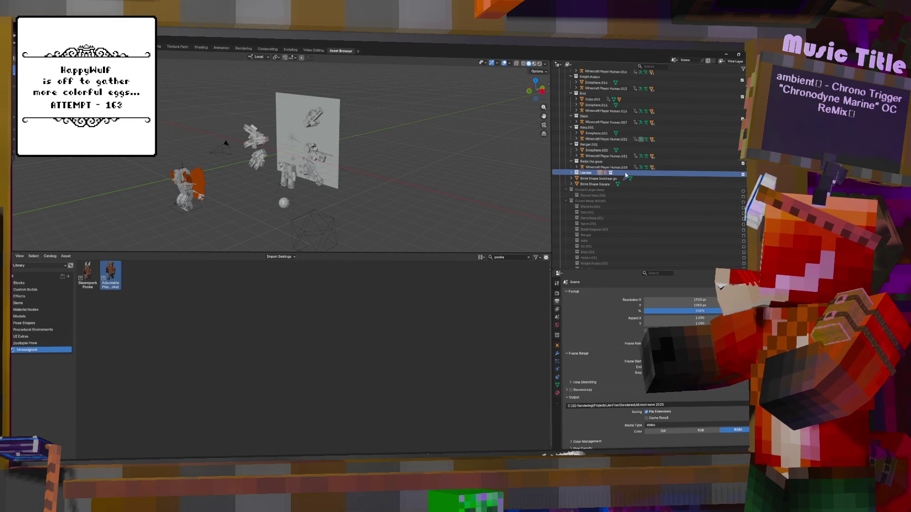
Orbit the view and set down the Pooka figure in front of the camera frame.
mouse_move(285, 182)
middle_mouse_down()
mouse_move(259, 189)
mouse_move(505, 160)
middle_mouse_up()
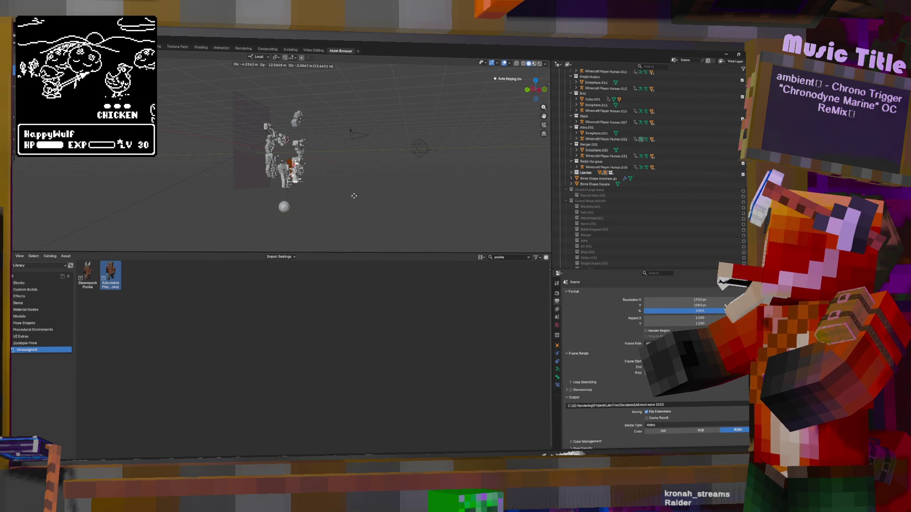
left_click(334, 179)
key("g")
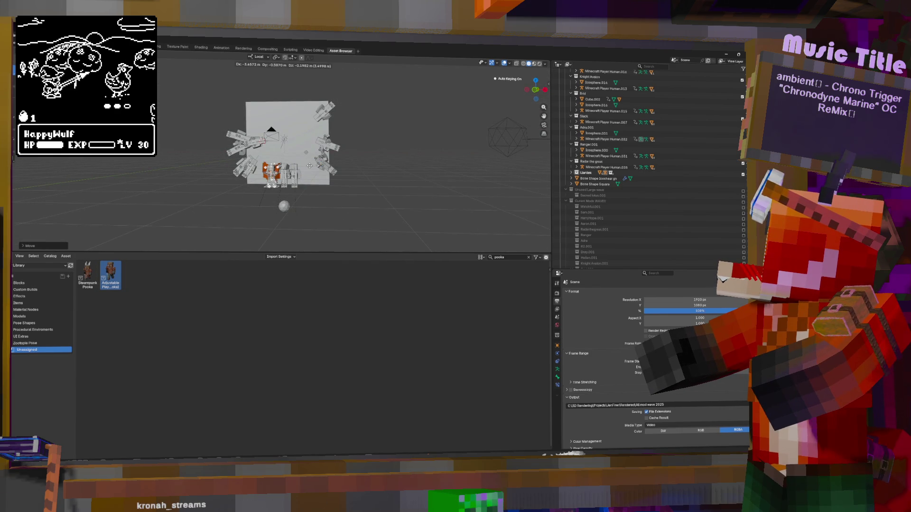
scroll(382, 157, "up", 4)
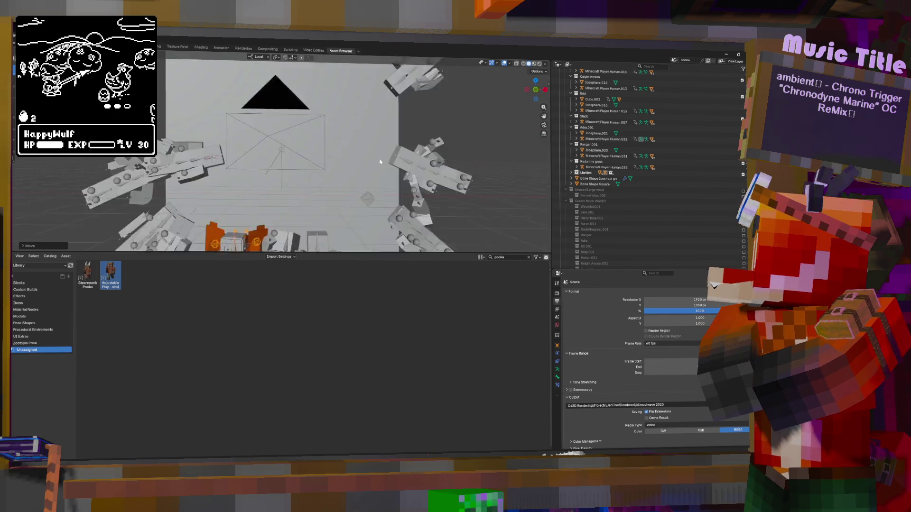
scroll(378, 171, "up", 2)
scroll(367, 206, "down", 4)
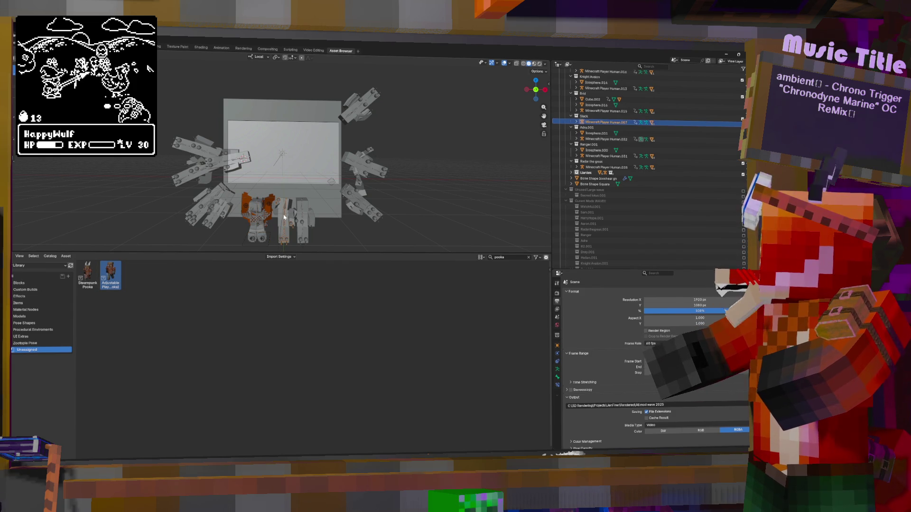
scroll(284, 217, "up", 5)
Select the middle character's rig and enter Pose Mode on it.
left_click(191, 146)
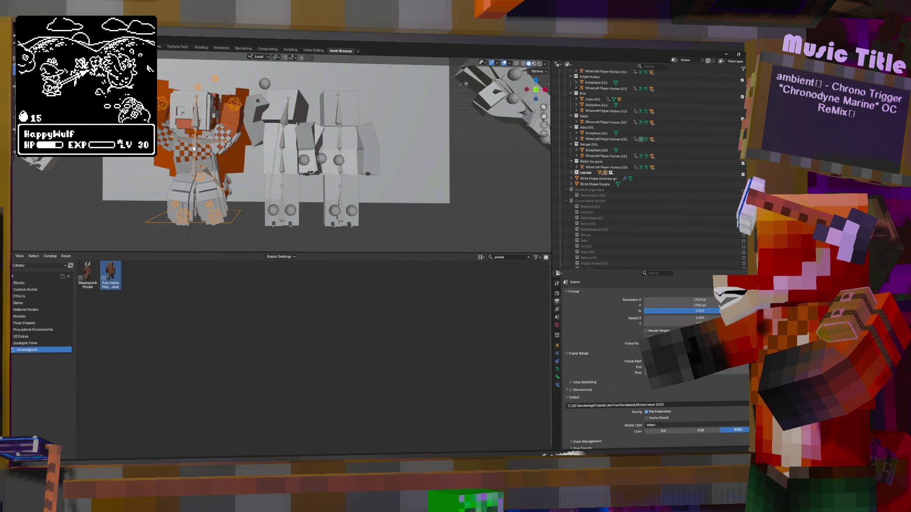
middle_click_drag(215, 169, 291, 174)
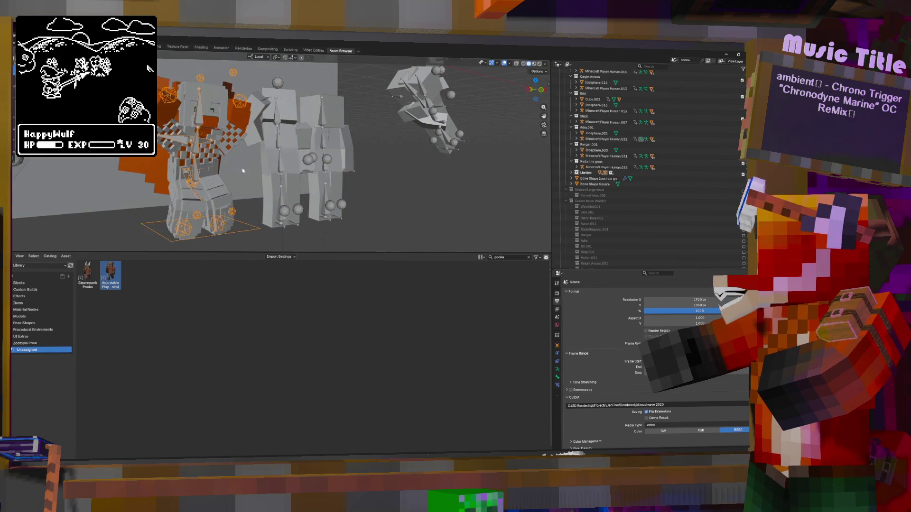
left_click(282, 169)
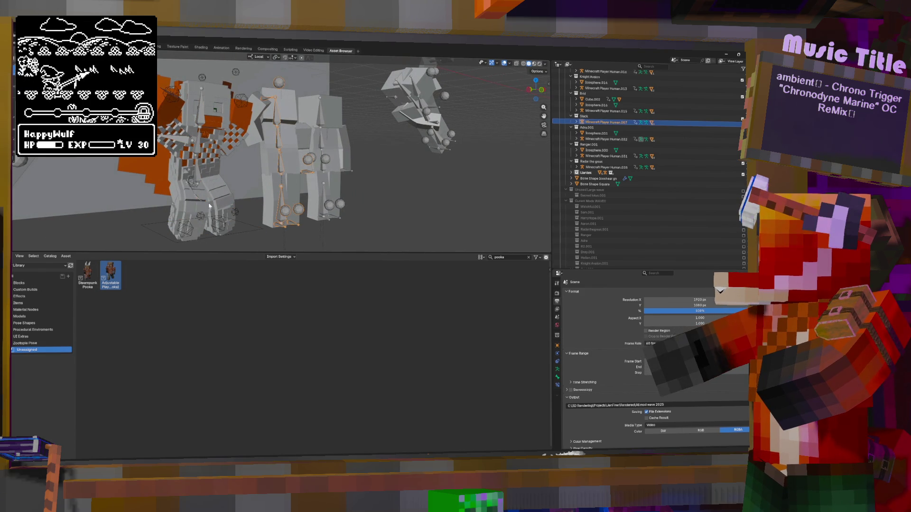
key("ctrl+Tab")
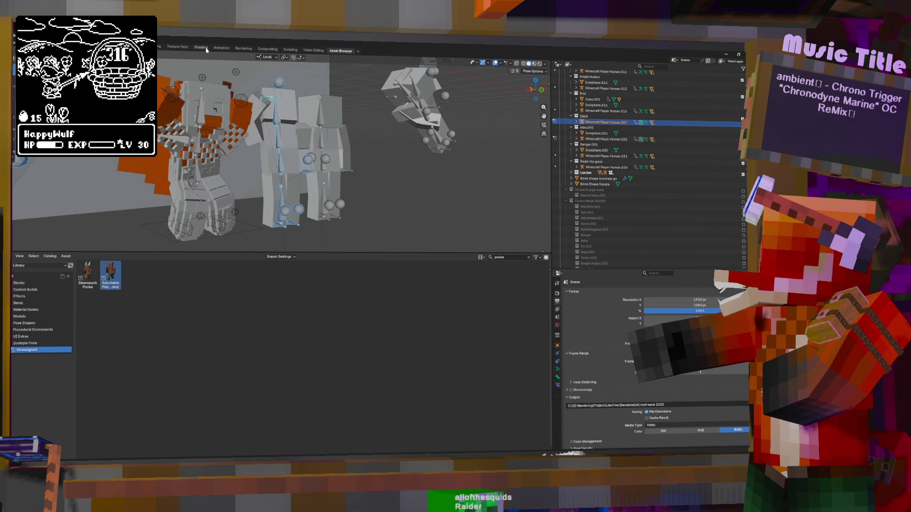
scroll(307, 157, "up", 5)
mouse_move(306, 157)
middle_mouse_down()
mouse_move(322, 163)
mouse_move(327, 142)
middle_mouse_up()
scroll(327, 143, "down", 4)
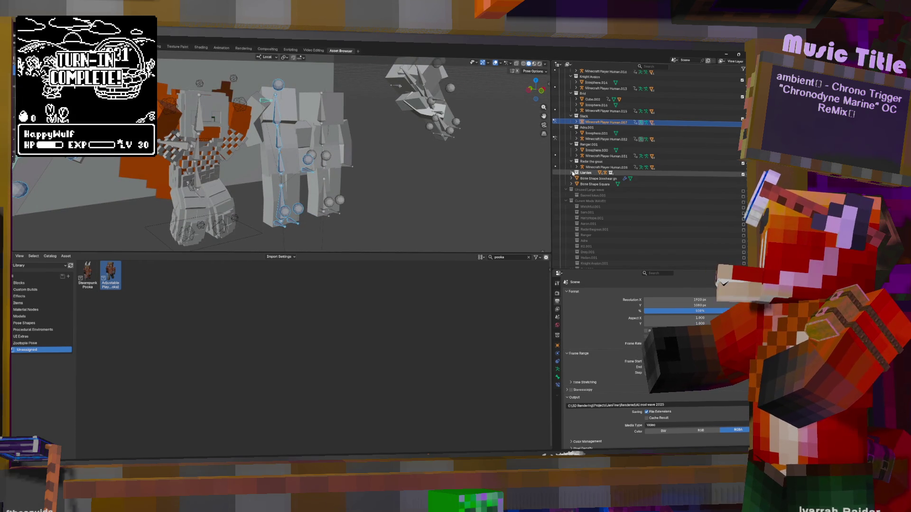
Exclude the Player Adjustable Armor collections in the Outliner and switch to the Animation workspace in Pose Mode.
left_click(574, 173)
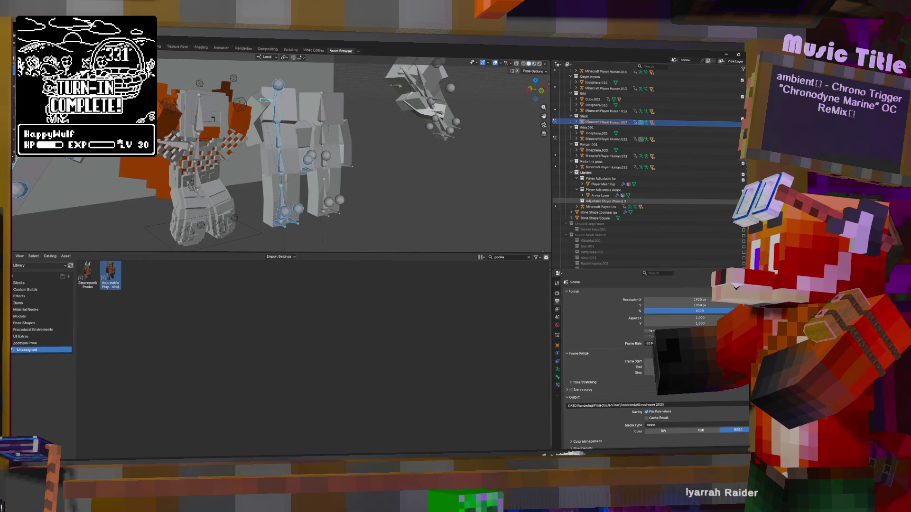
left_click(743, 190)
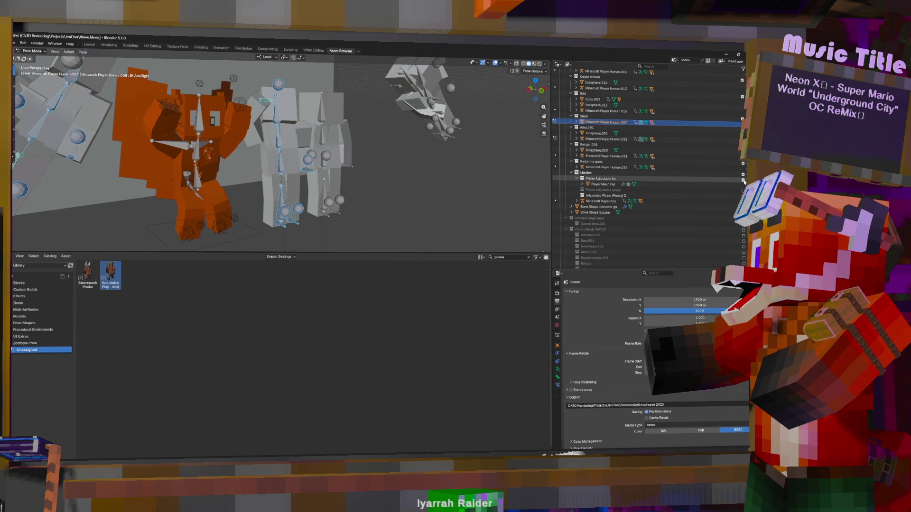
left_click(742, 179)
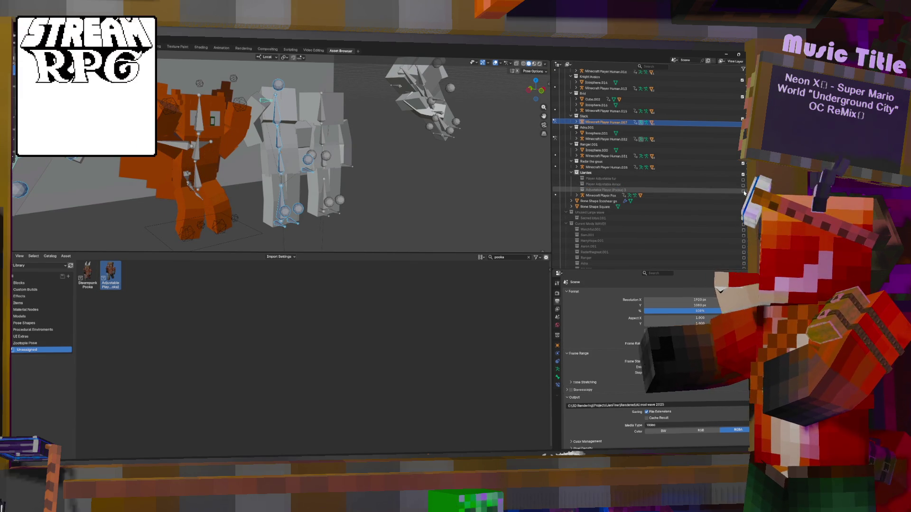
middle_click_drag(214, 143, 232, 151)
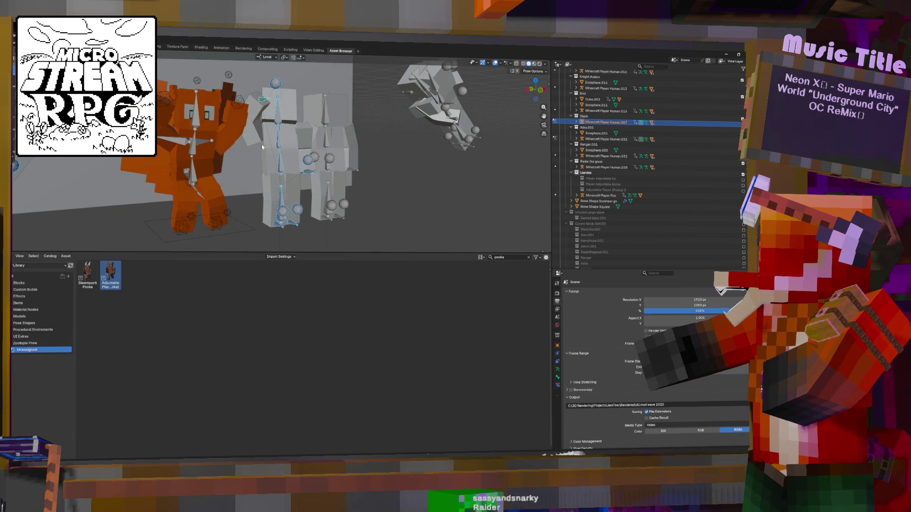
key("ctrl+Tab")
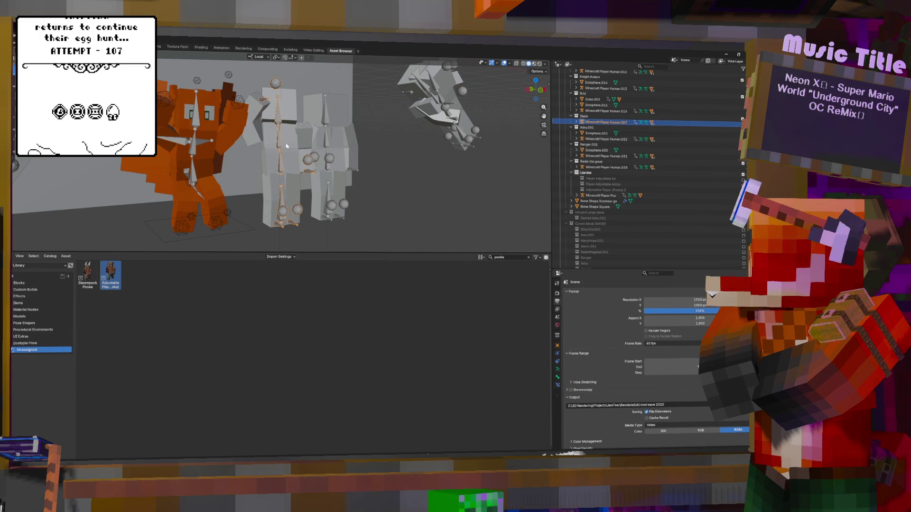
key("ctrl+Tab")
left_click(221, 48)
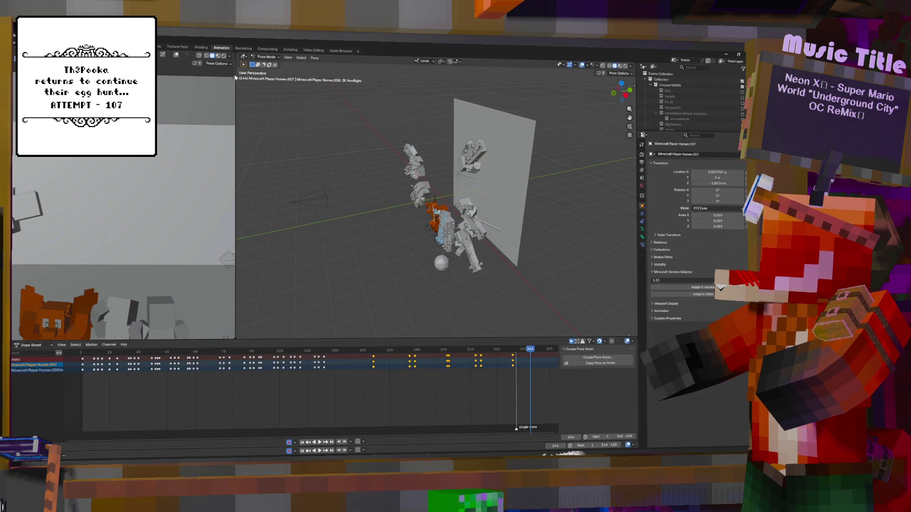
Select all keyframes, return to Object Mode and make the Minecraft Player Fox the active object.
key("a")
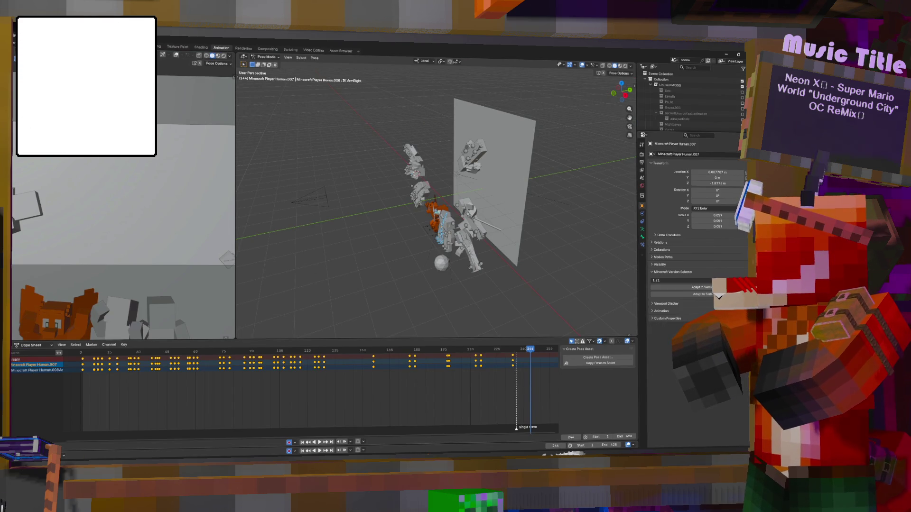
key("a")
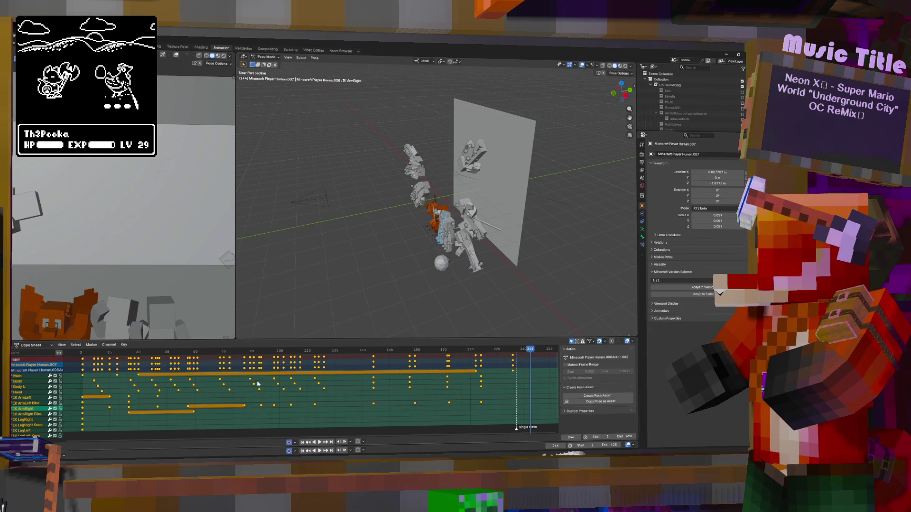
key("ctrl+Tab")
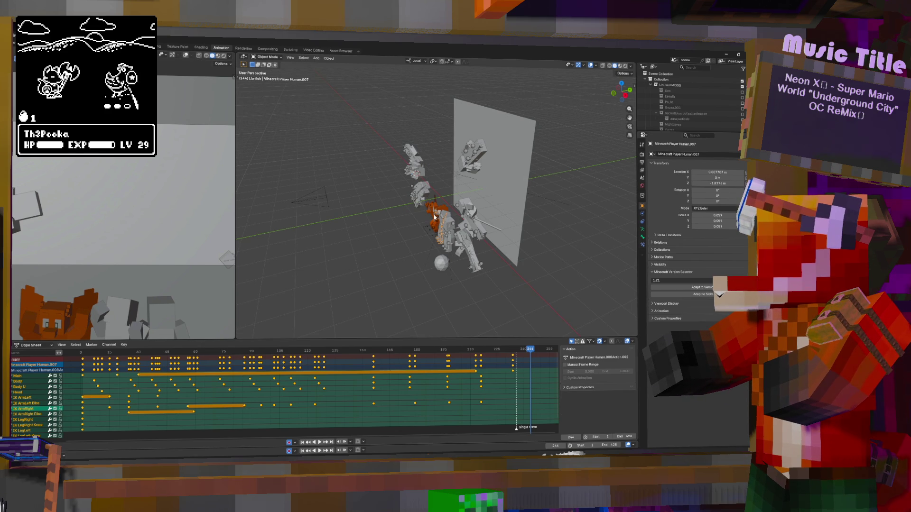
left_click(435, 214)
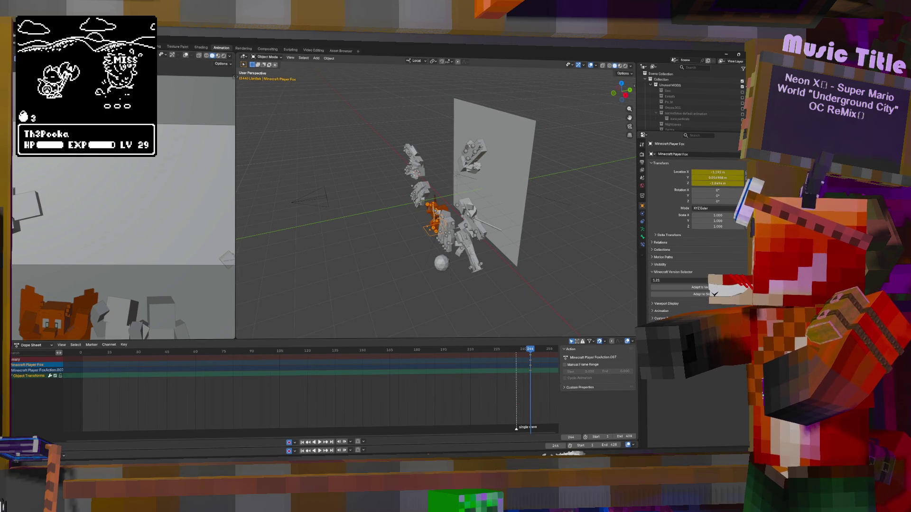
left_click(161, 54)
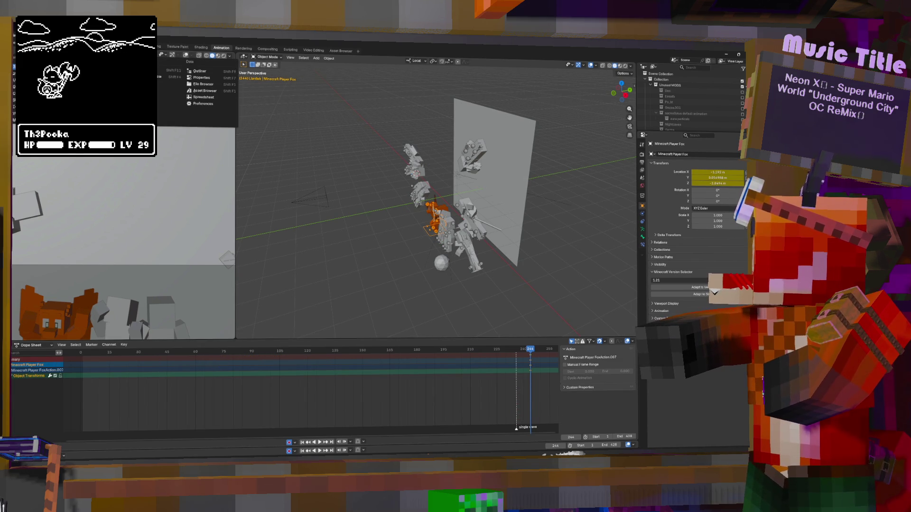
Switch the left area to Nonlinear Animation, widen its strip list, and enter the scene camera view.
left_click(138, 97)
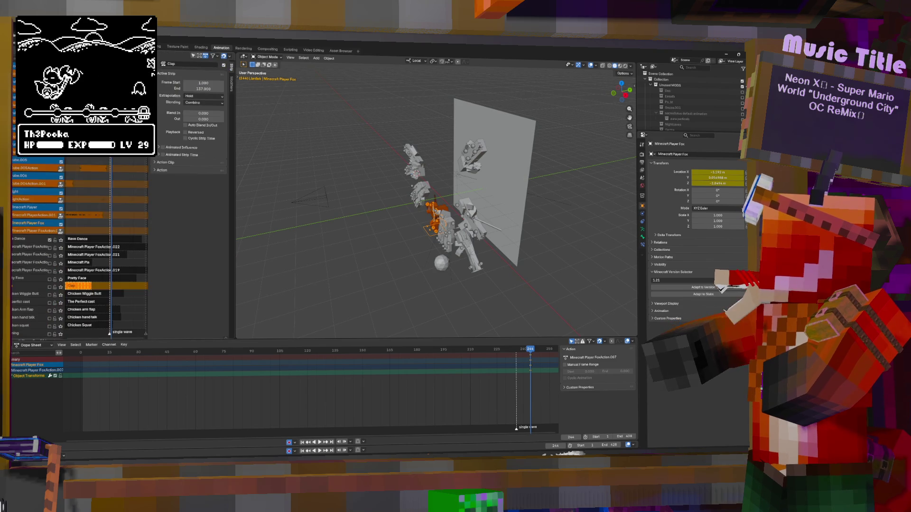
scroll(146, 258, "down", 5)
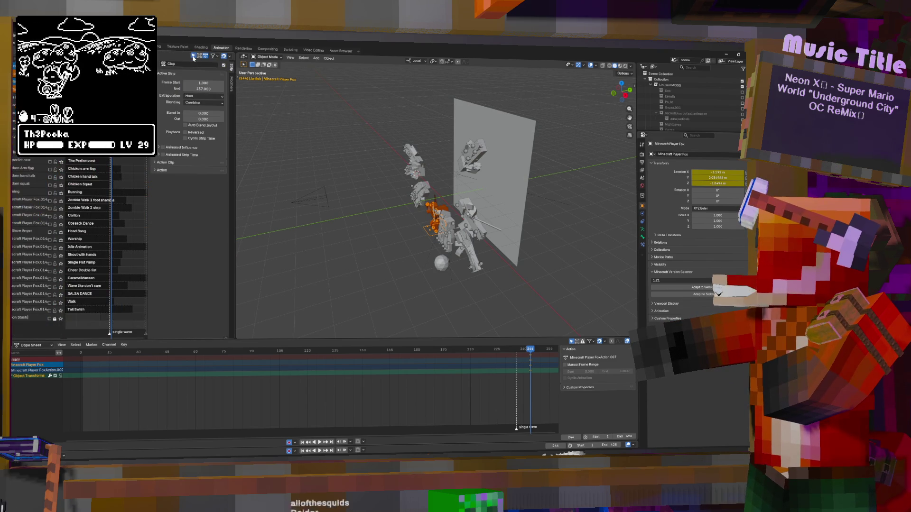
left_click_drag(234, 266, 337, 270)
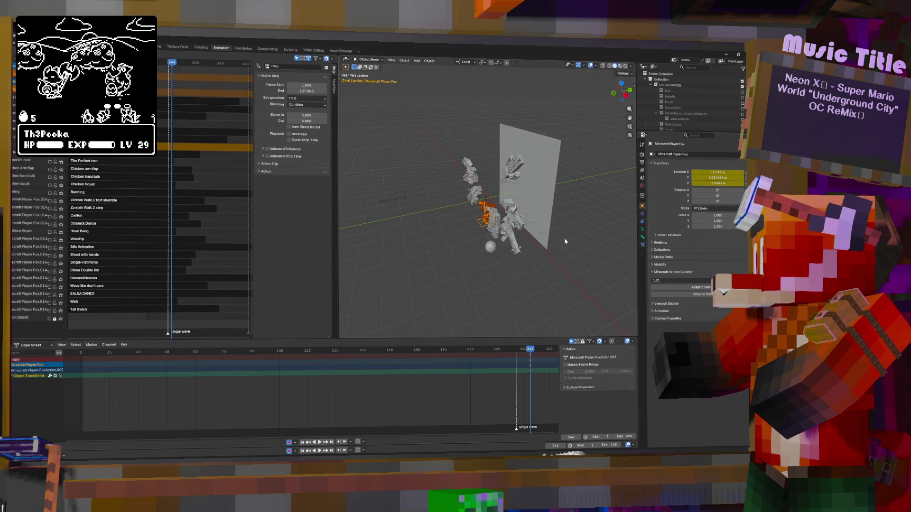
key("KP_0")
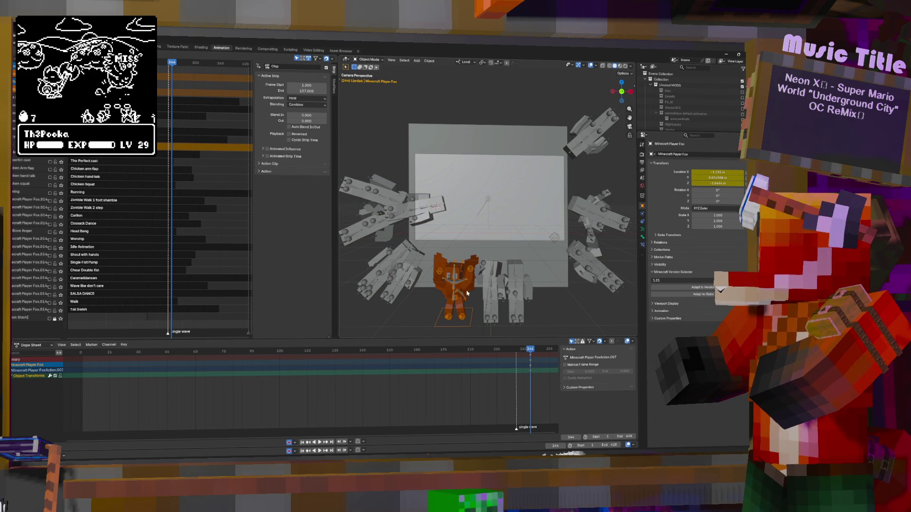
In Pose Mode select all fox bones, clear the pose and paste the copied waving keyframes.
key("ctrl+Tab")
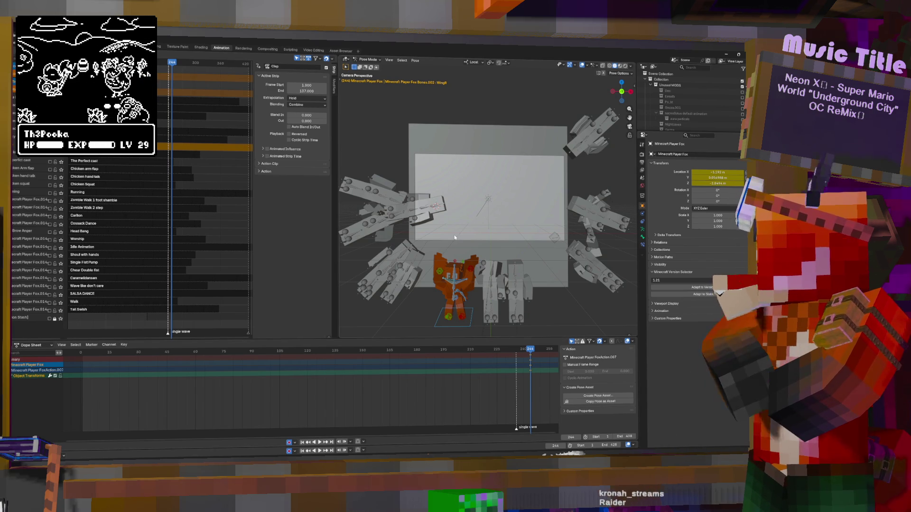
key("a")
key("alt+r")
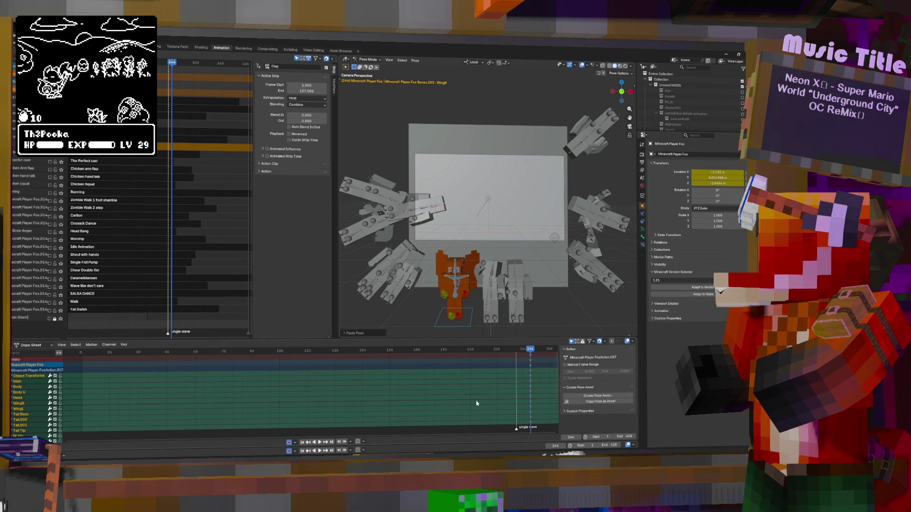
key("ctrl+v")
scroll(451, 252, "down", 2)
scroll(451, 252, "up", 2)
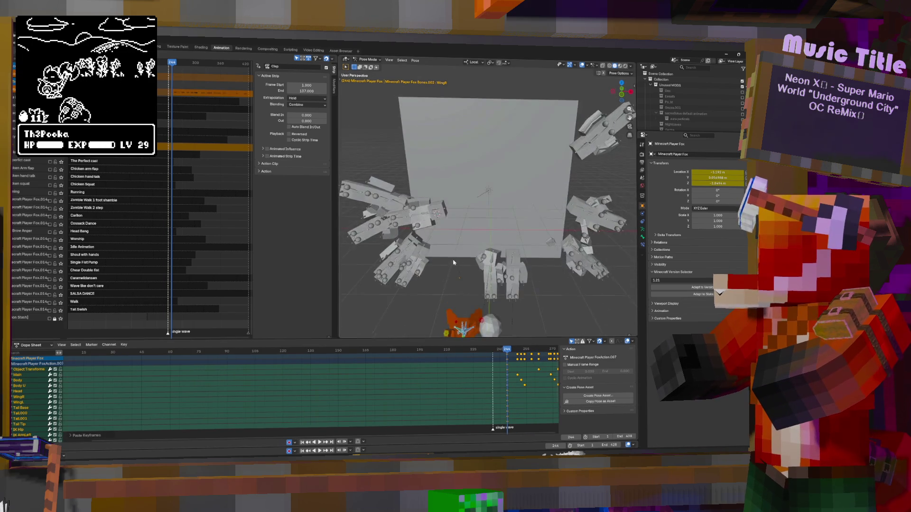
scroll(451, 252, "down", 4)
Play back the pasted wave from an angled view, then return to the scene camera.
middle_click_drag(451, 252, 518, 262)
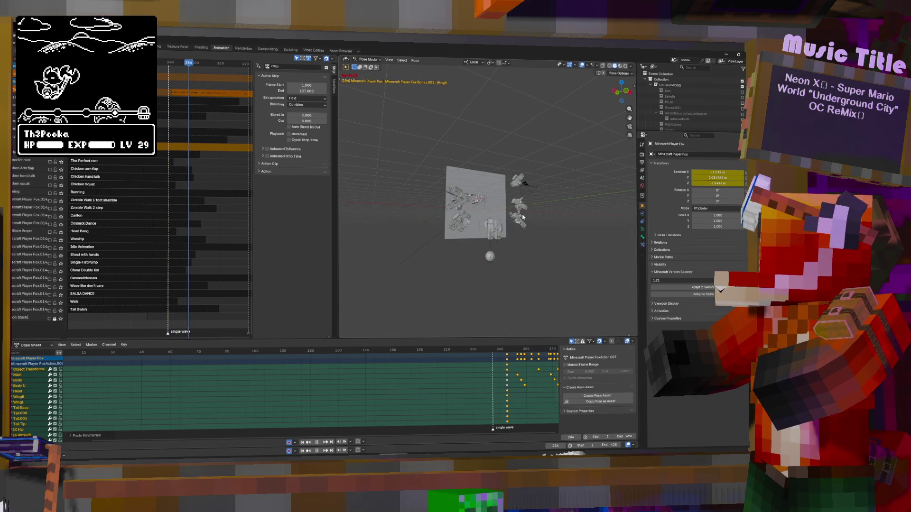
key("space")
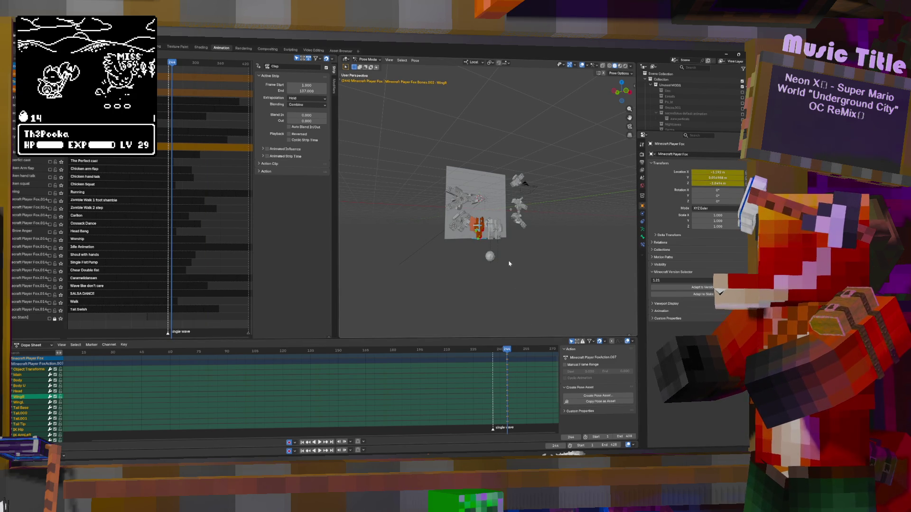
key("KP_0")
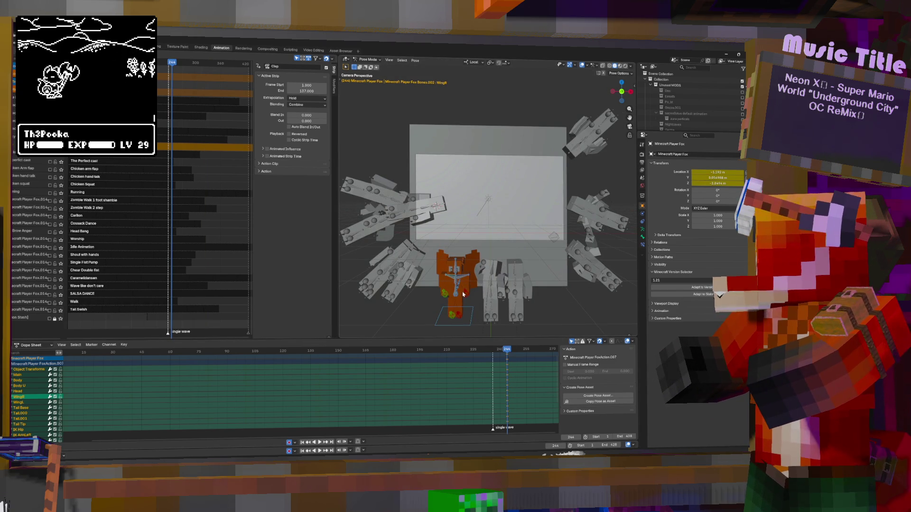
scroll(489, 265, "up", 1)
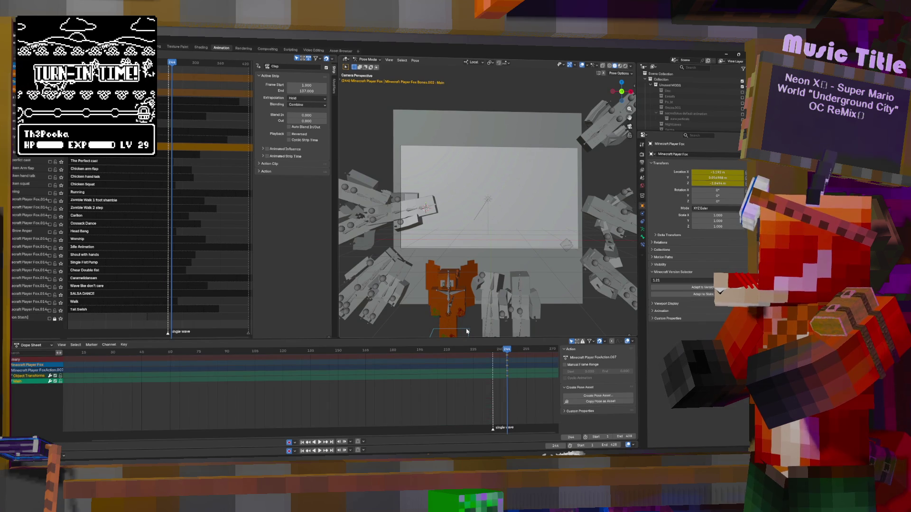
With the fox's Main bone active, scrub the playhead back to the early frames to review the poses.
left_click(468, 329)
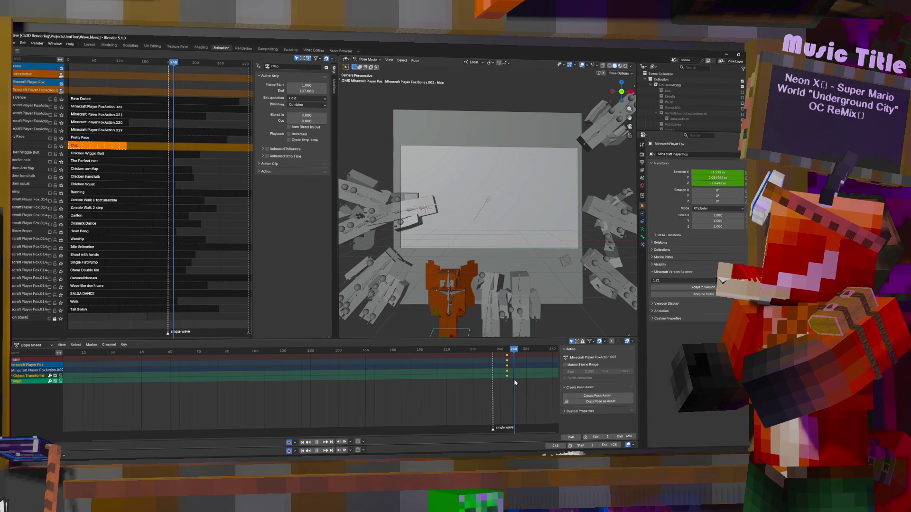
scroll(523, 384, "down", 5)
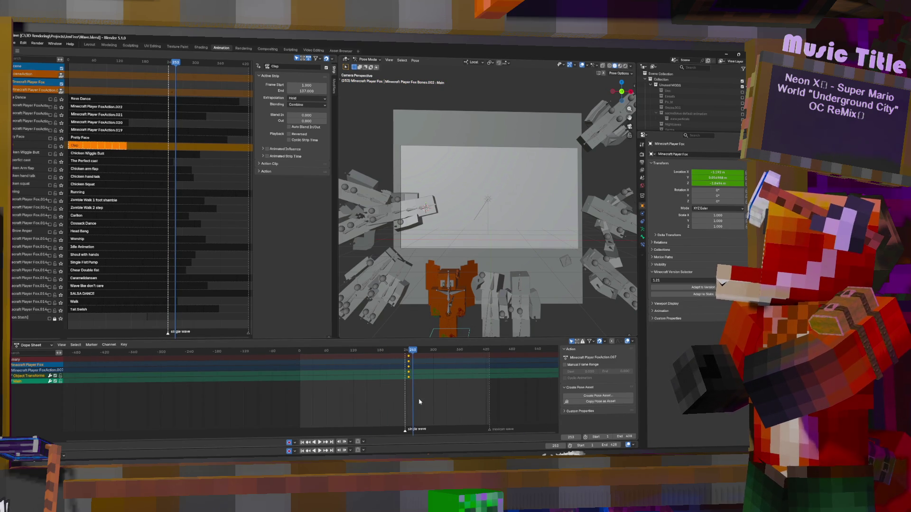
left_click(348, 388)
left_click(304, 388)
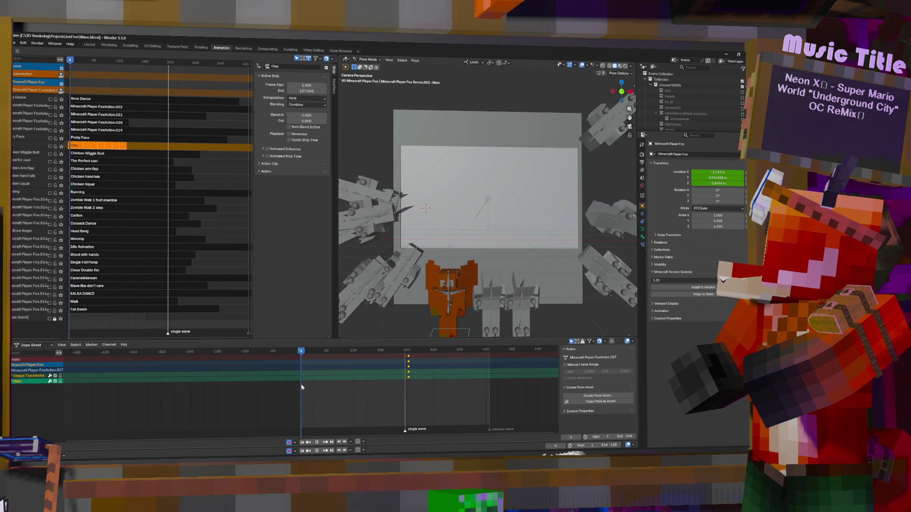
left_click_drag(304, 388, 326, 389)
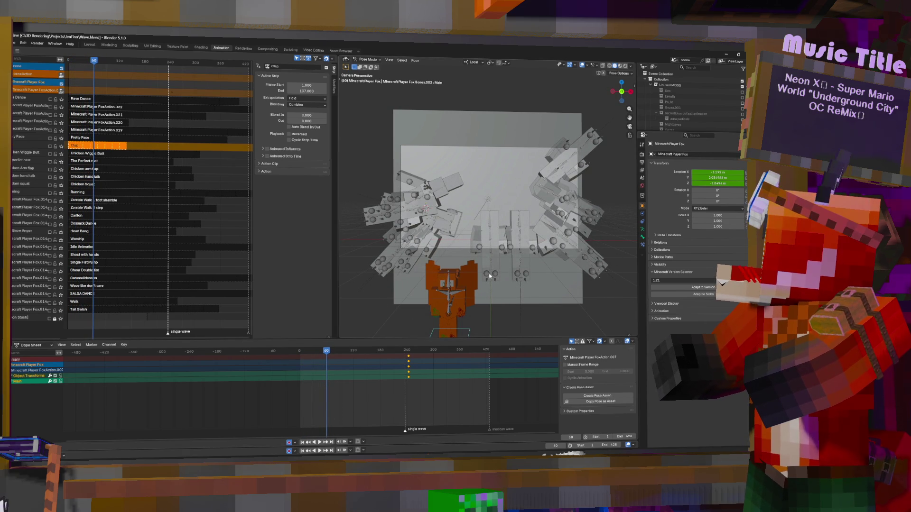
Pose the human rig and pick its Body U bone as the source of the body and head keys.
left_click(491, 248)
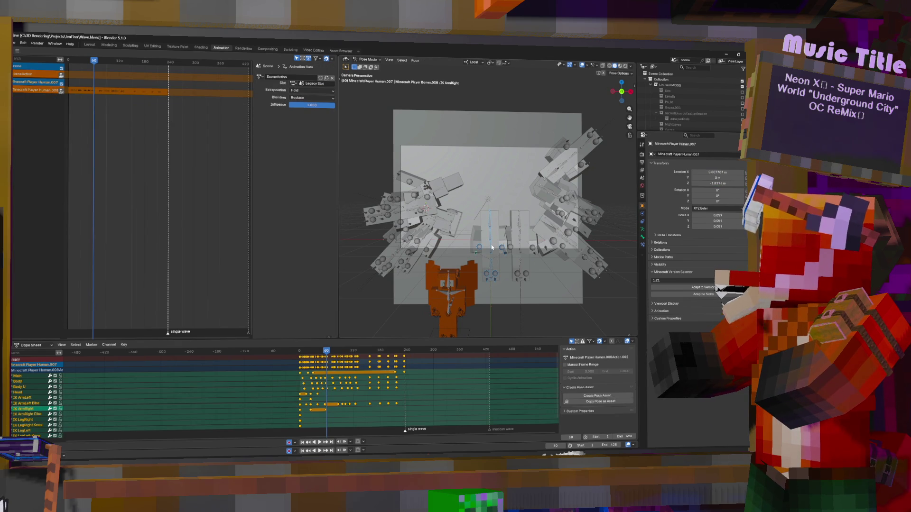
key("ctrl+Tab")
left_click(492, 222)
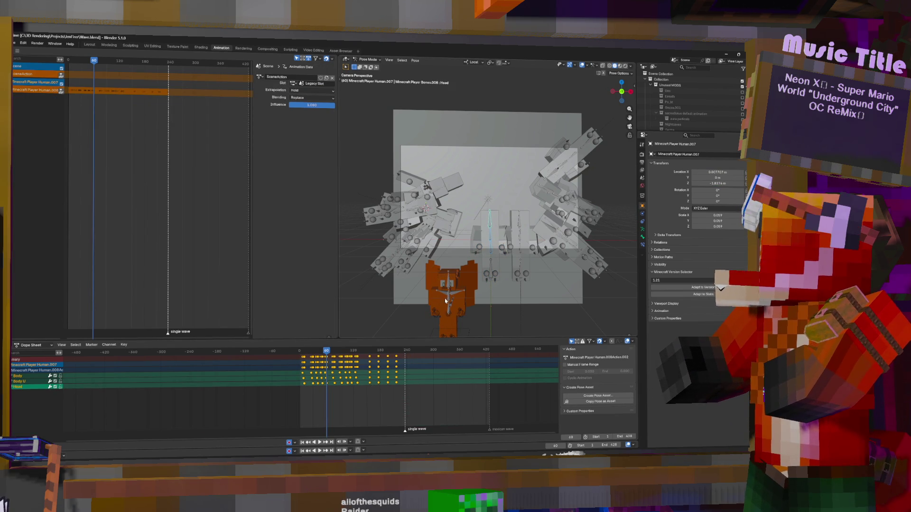
key("ctrl+Tab")
Pose the fox rig, pick its Head bone at the start frame, paste the keyframes and play them.
left_click(449, 311)
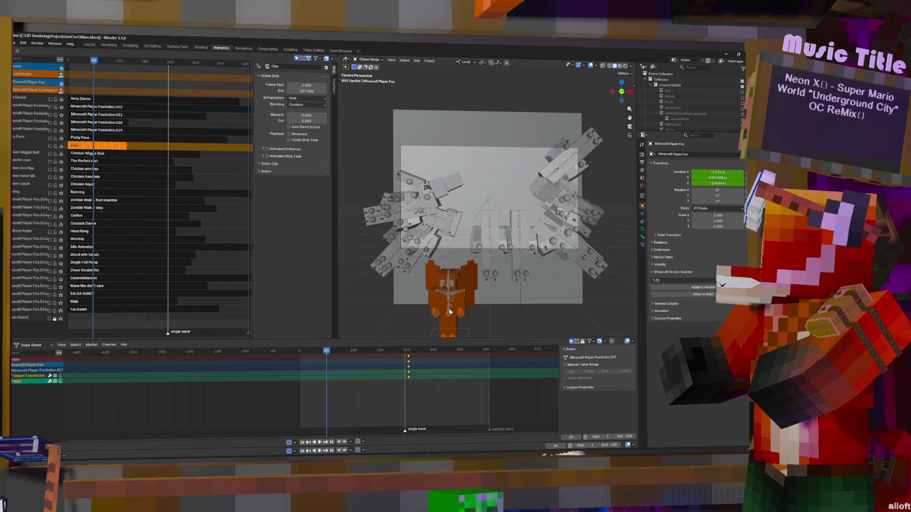
key("ctrl+Tab")
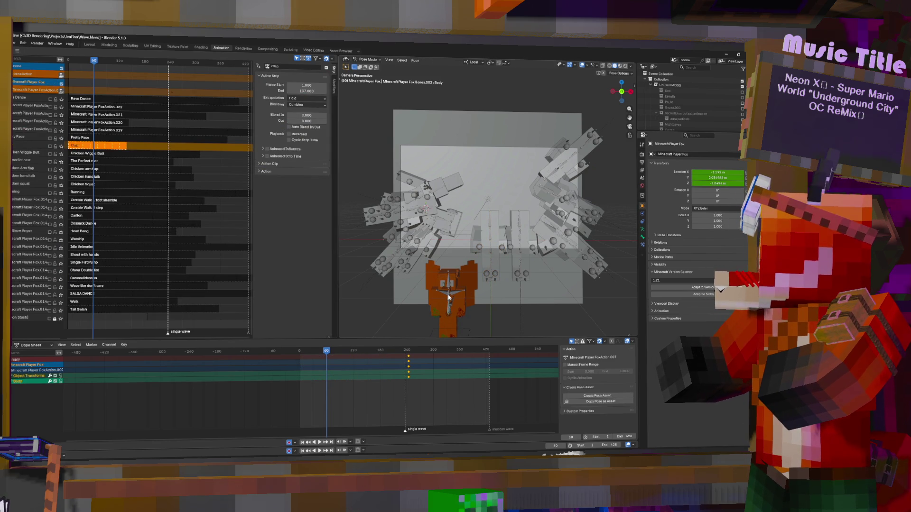
left_click(449, 289, "shift")
left_click_drag(304, 383, 300, 377)
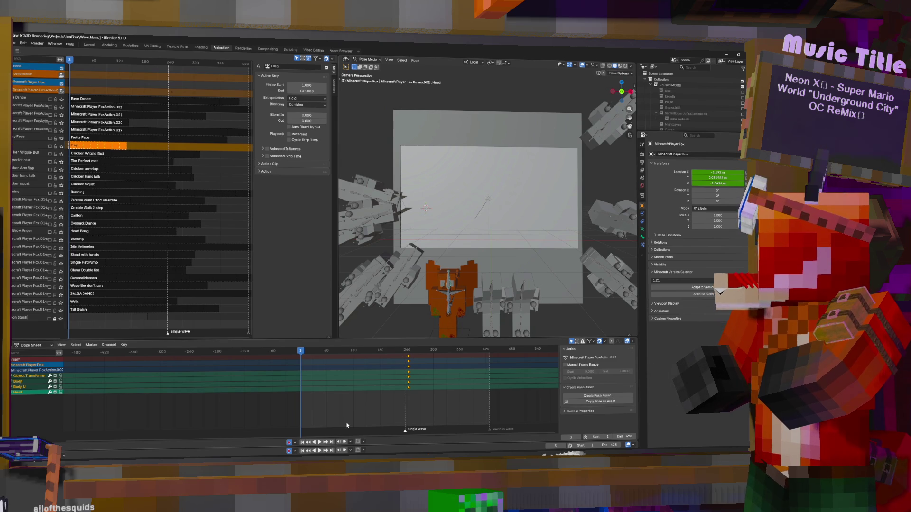
key("ctrl+v")
key("space")
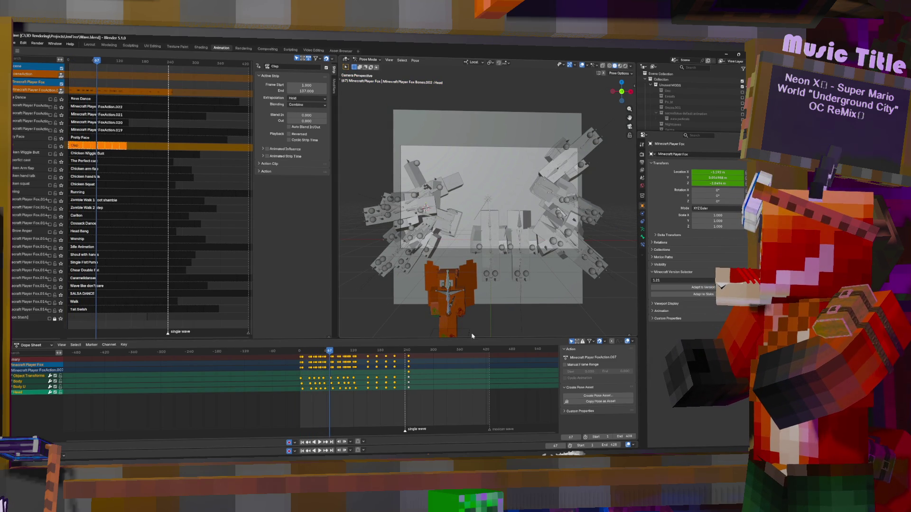
Select the fox's Main bone and scrub from frame 0 to about frame 15 to check the motion.
left_click(470, 333)
left_click_drag(306, 375, 299, 369)
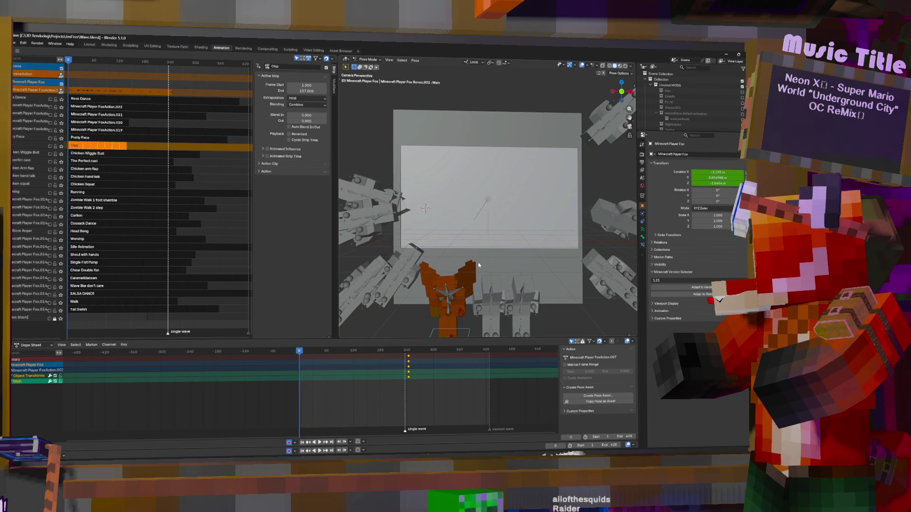
left_click_drag(299, 382, 308, 382)
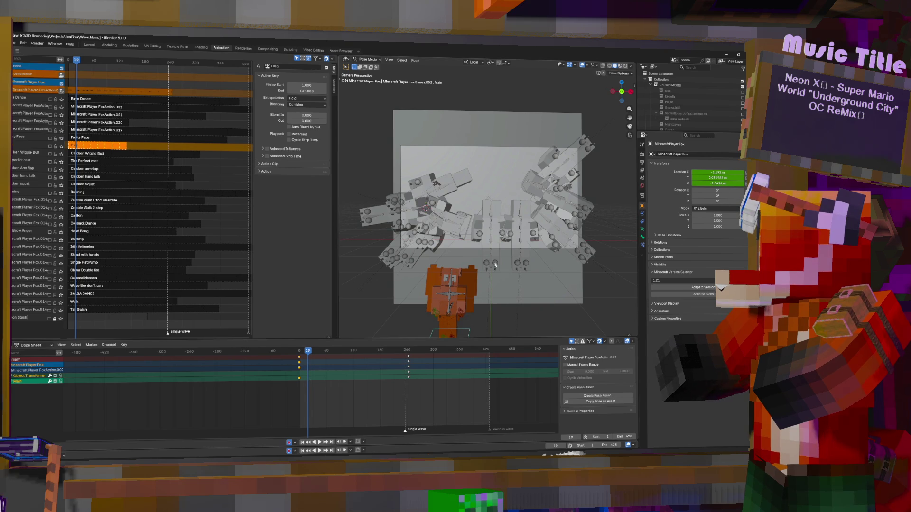
Move the fox rig along the Y axis into the stage and check the pose at a later frame.
key("t")
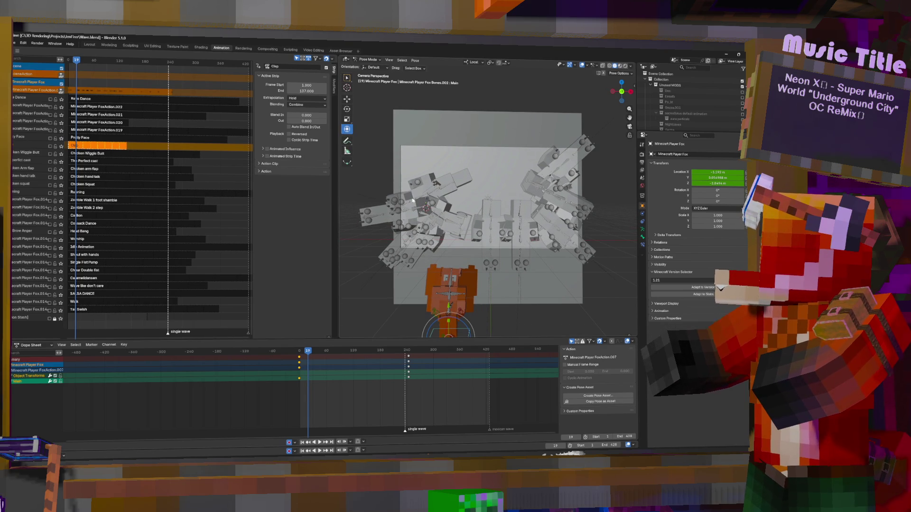
key("g")
key("y")
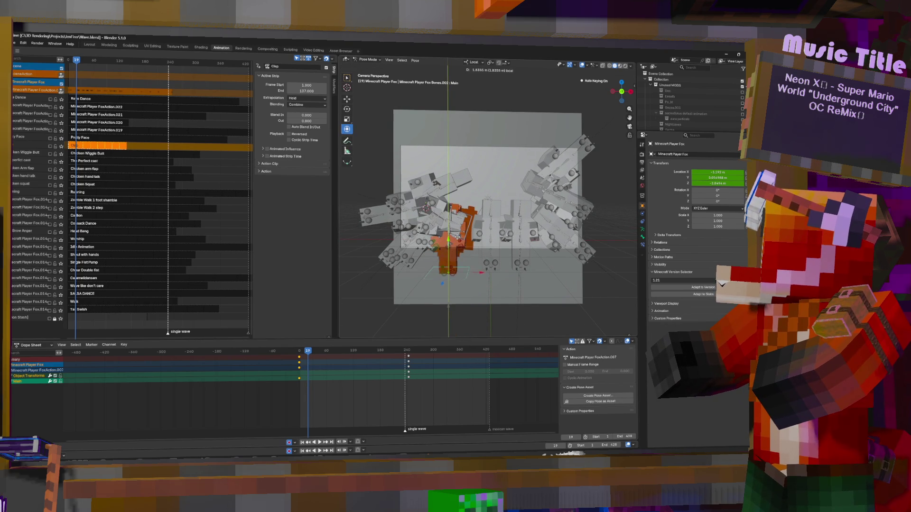
left_click(490, 269)
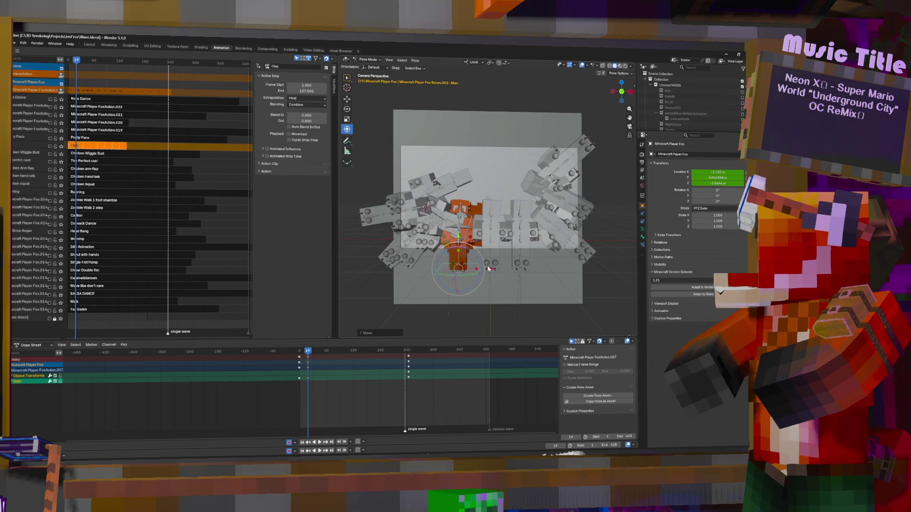
left_click_drag(299, 370, 314, 373)
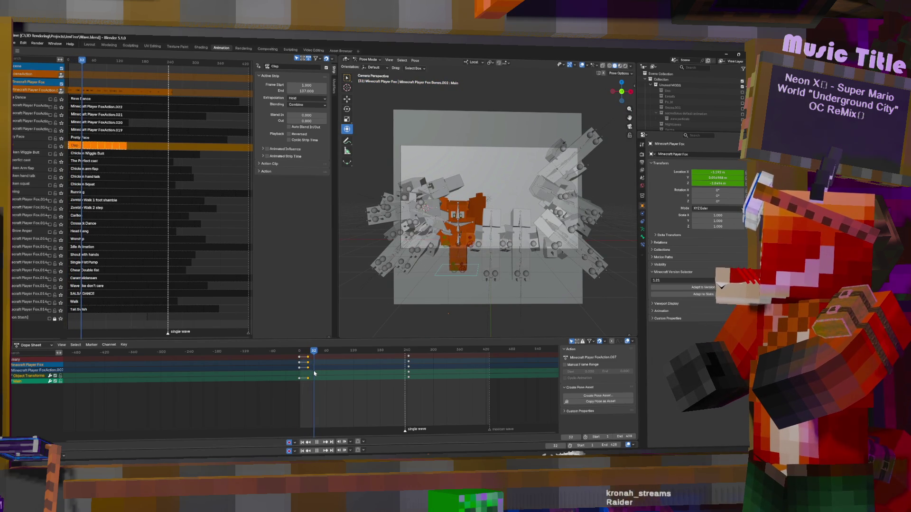
Select the fox's Main bone, play the movement back, then undo the last two changes.
left_click(440, 244)
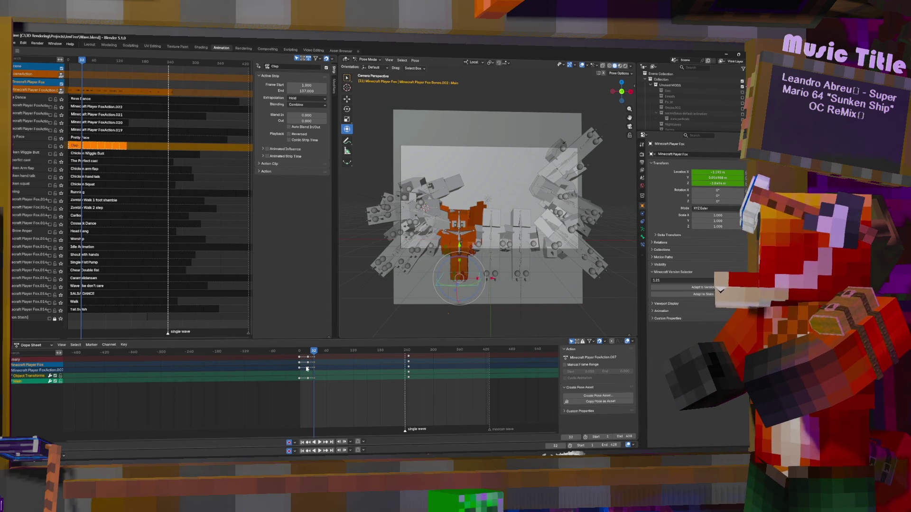
key("space")
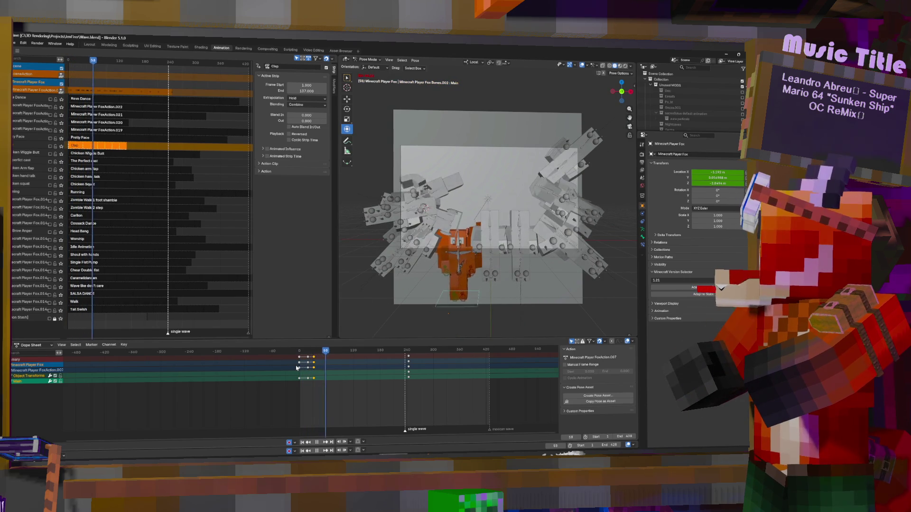
key("ctrl+z")
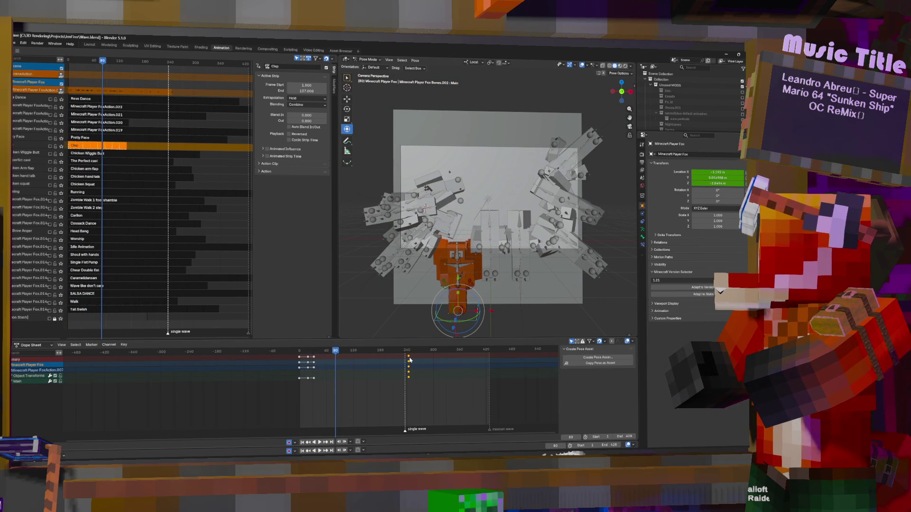
key("ctrl+z")
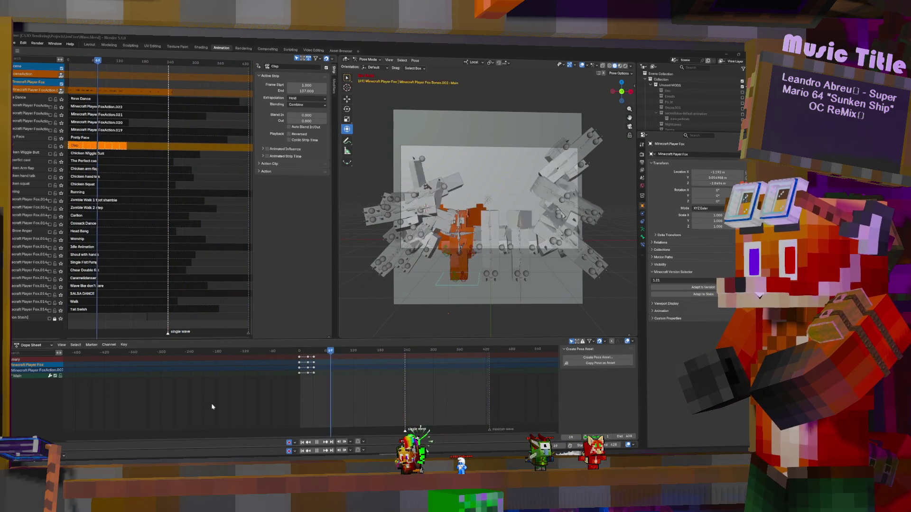
Select the fox's Body bone and restart playback of its wave keyframes from an earlier frame.
left_click(460, 247)
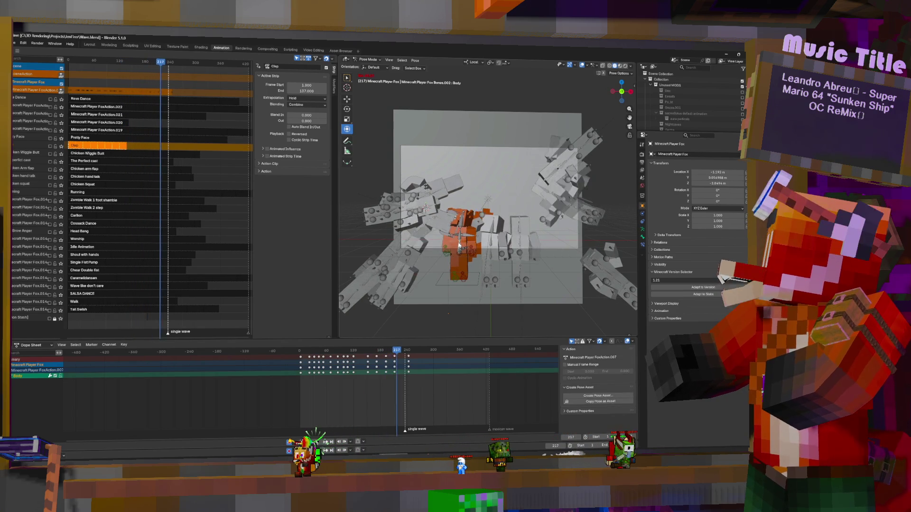
key("Escape")
key("space")
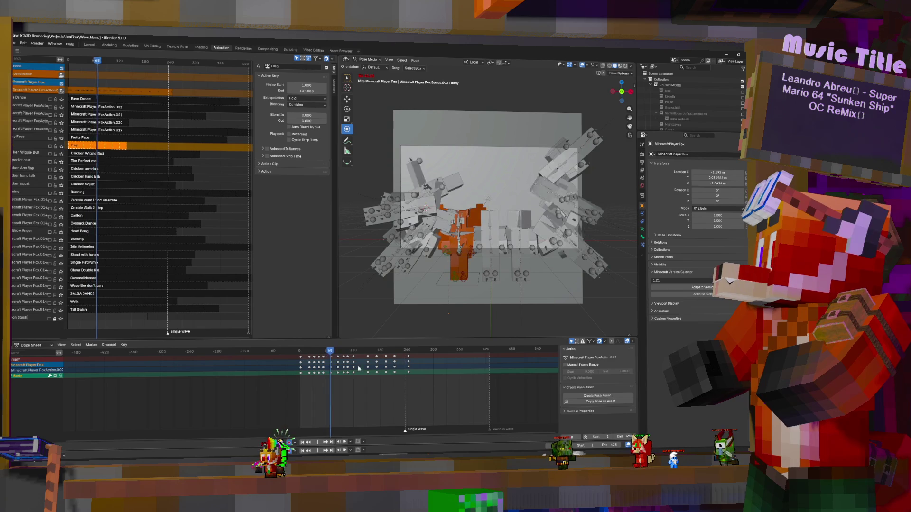
Select the IK ArmLeft and ArmRight controls and reposition them around frames 14 to 55.
left_click(451, 253)
left_click(445, 255, "shift")
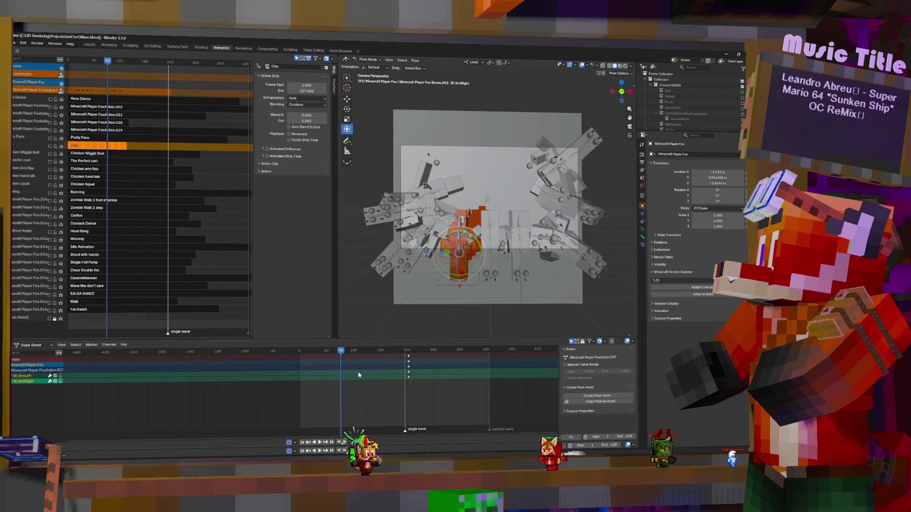
left_click(307, 384)
mouse_move(307, 385)
left_mouse_down()
mouse_move(336, 388)
mouse_move(300, 395)
left_mouse_up()
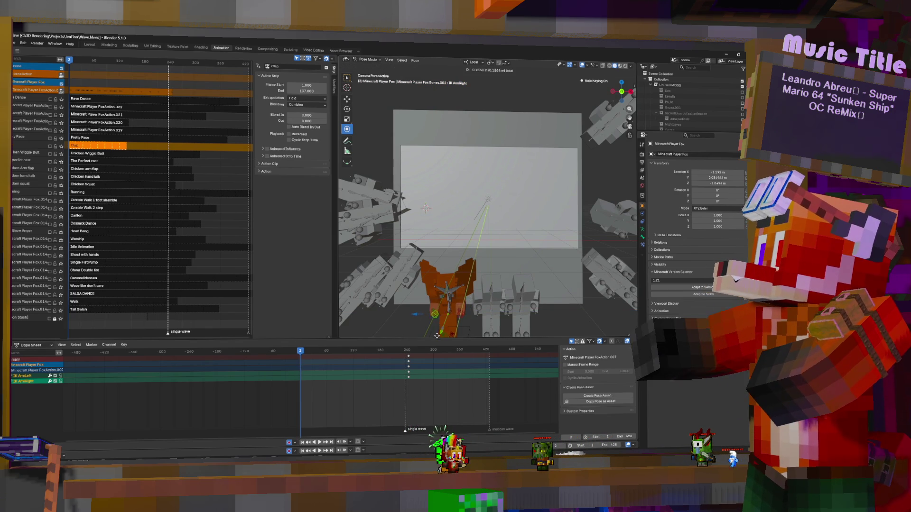
left_click(436, 328)
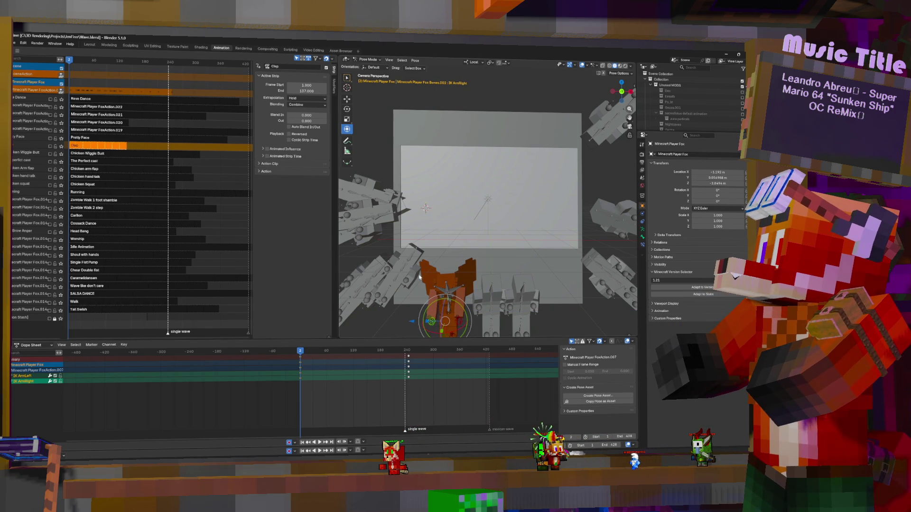
key("space")
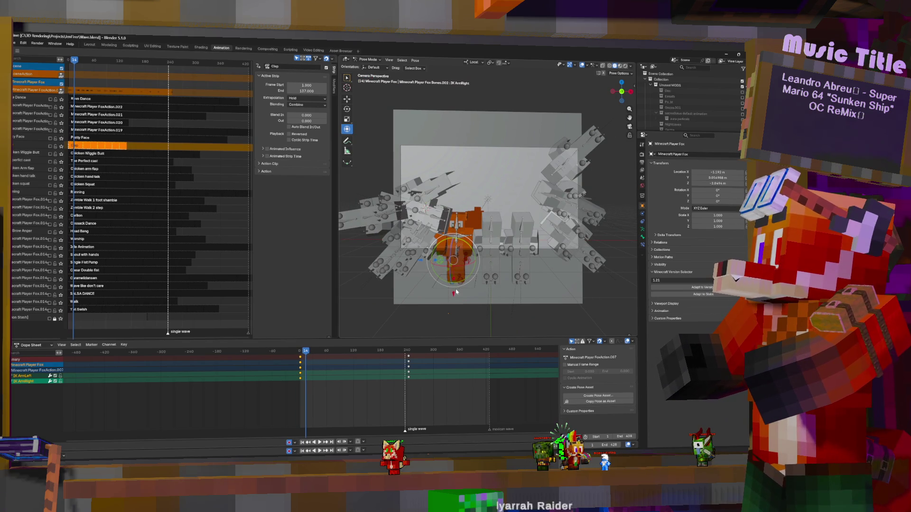
left_click(466, 284)
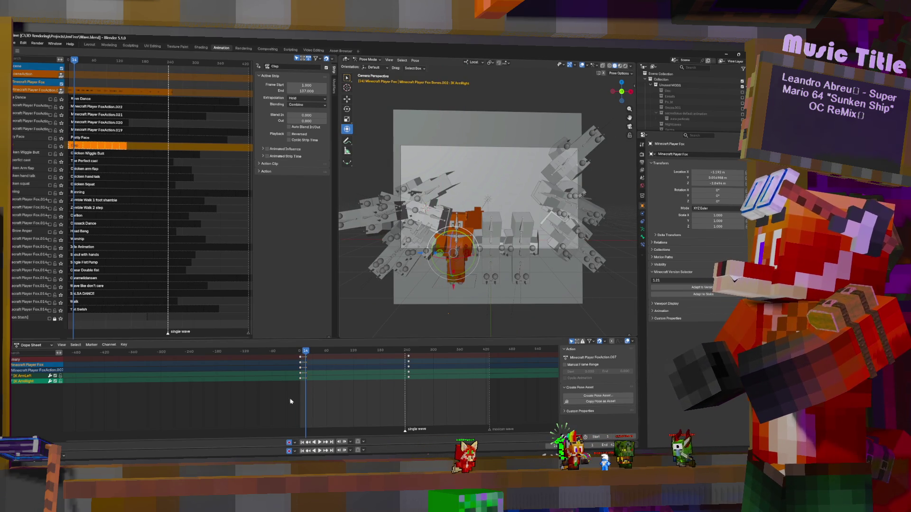
left_click_drag(304, 385, 309, 385)
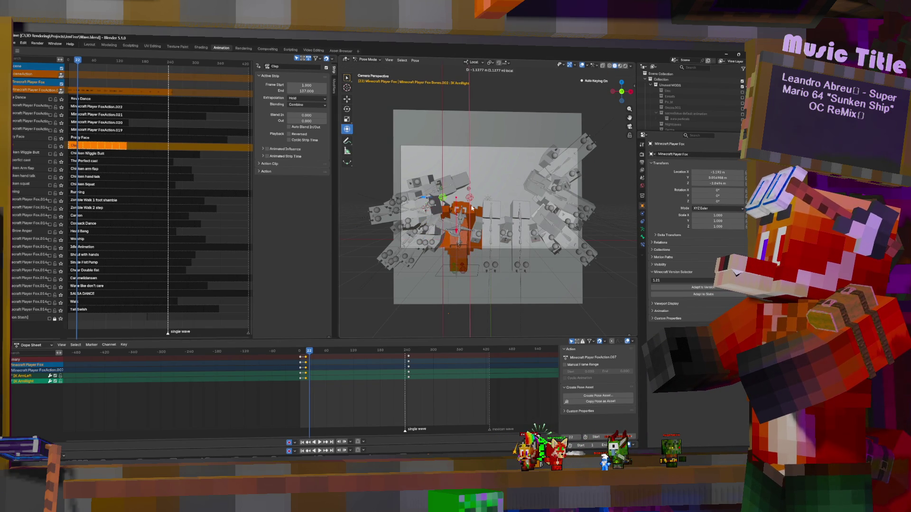
Leave the camera view and nudge the arm bone along Y then X from a top-down angle.
key("KP_0")
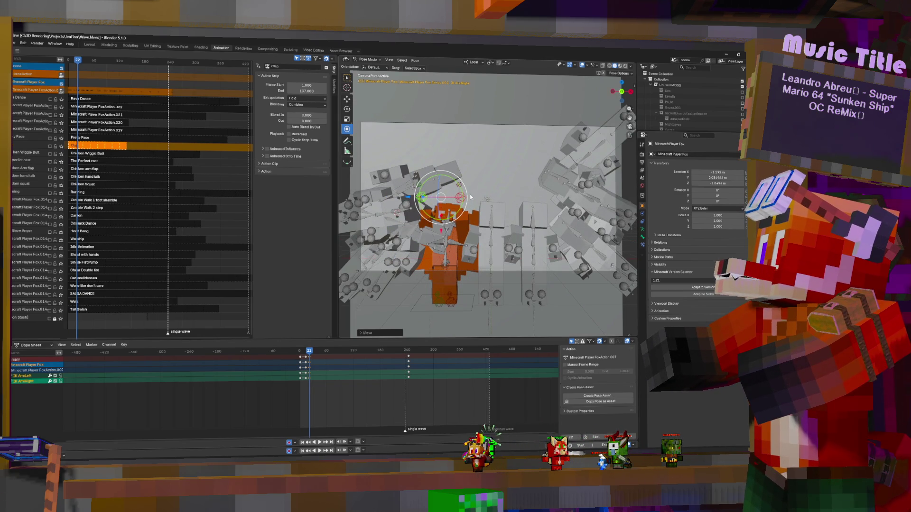
middle_click_drag(470, 196, 465, 218)
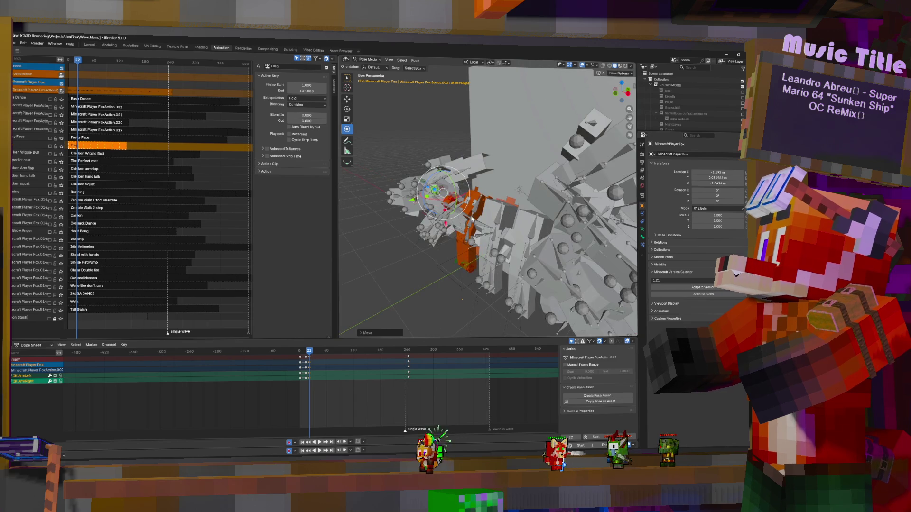
key("g")
key("y")
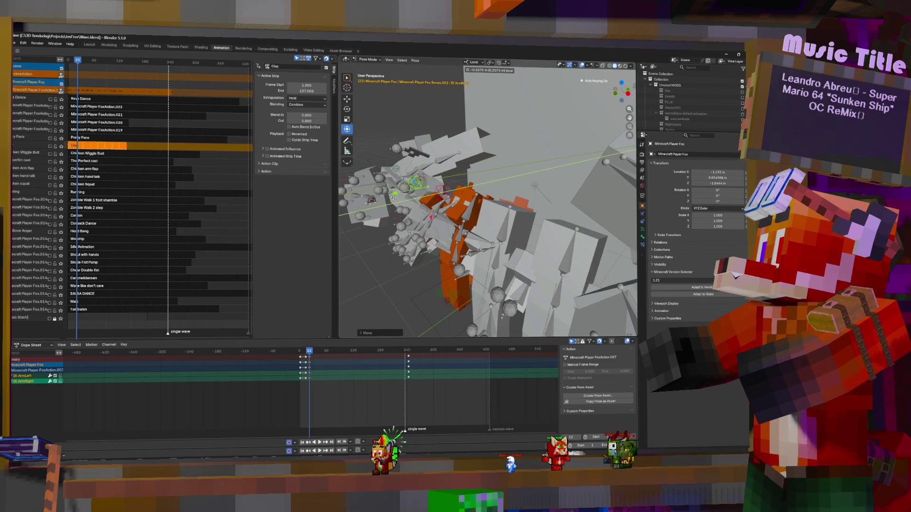
left_click(432, 223)
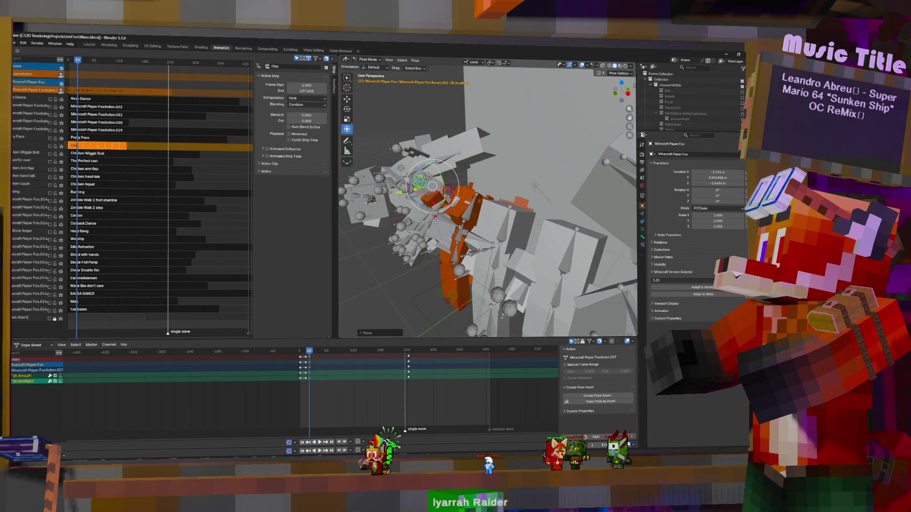
key("g")
key("x")
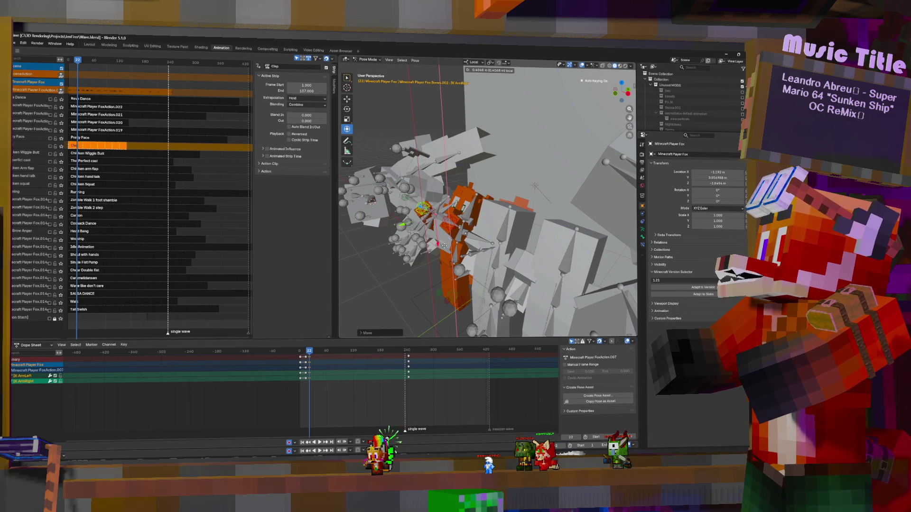
left_click(444, 245)
mouse_move(444, 245)
middle_mouse_down()
mouse_move(545, 205)
mouse_move(489, 215)
middle_mouse_up()
Move the elbow bones along Y into the wave pose and play back to check it.
key("g")
key("y")
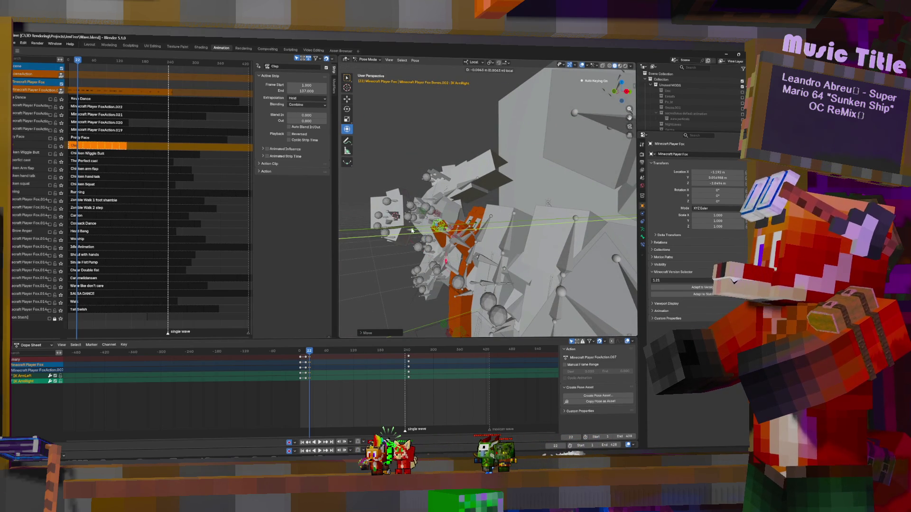
key("bracketright")
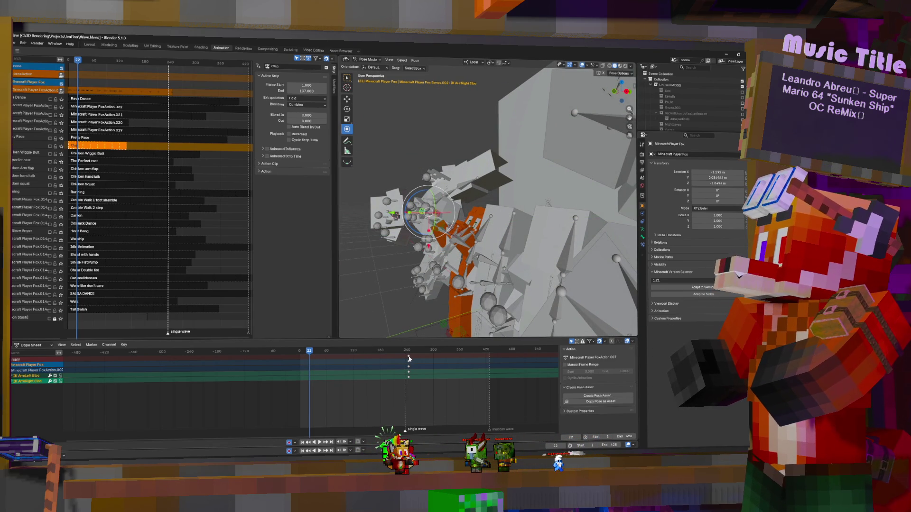
left_click(409, 360)
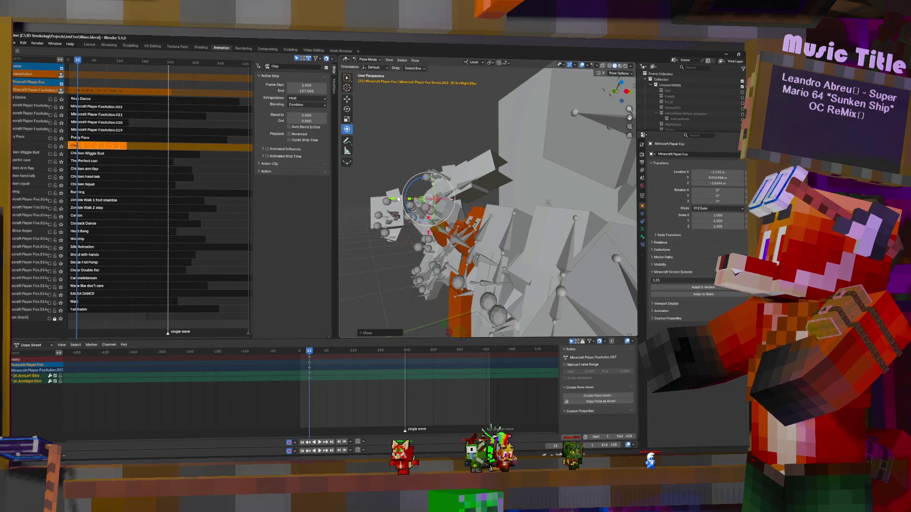
key("g")
key("y")
left_click(425, 202)
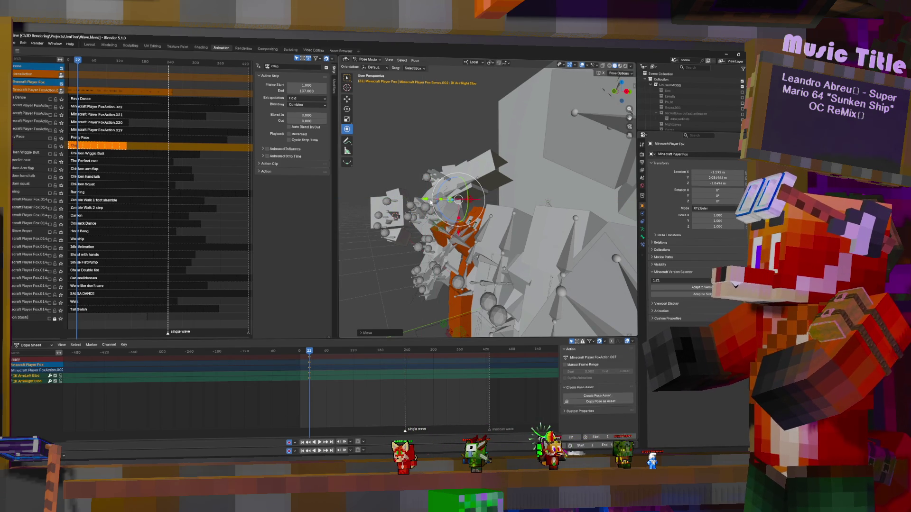
key("space")
key("space")
At a slightly later frame, slide the arm bone along X and rotate it into the wave.
middle_click_drag(474, 253, 486, 258)
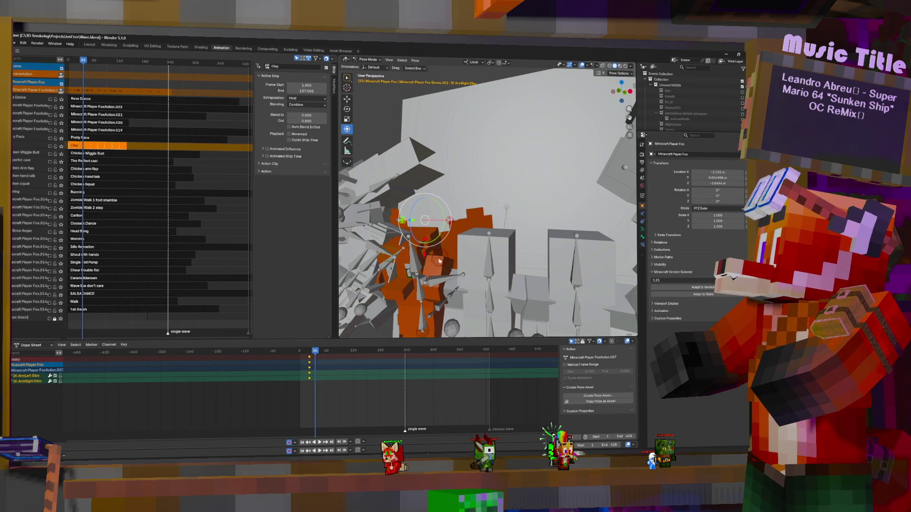
left_click(306, 373)
mouse_move(306, 373)
left_mouse_down()
mouse_move(320, 375)
mouse_move(314, 368)
left_mouse_up()
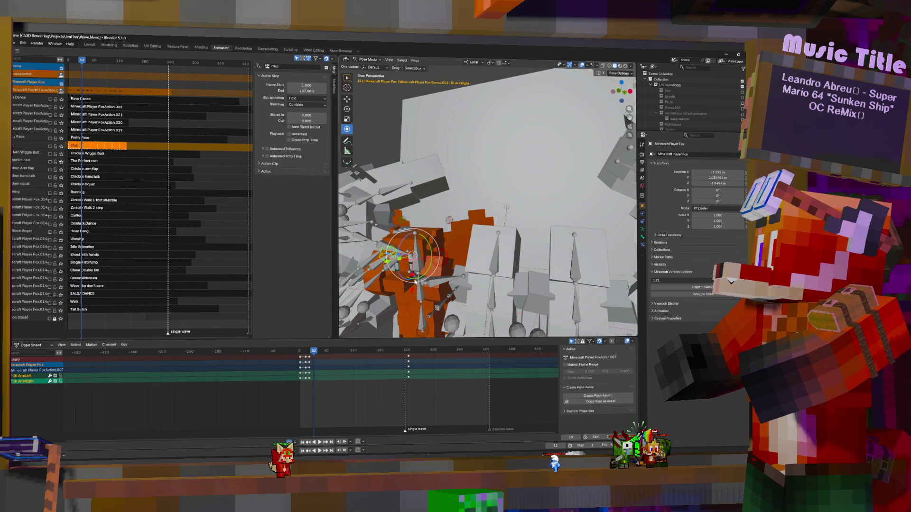
key("g")
key("x")
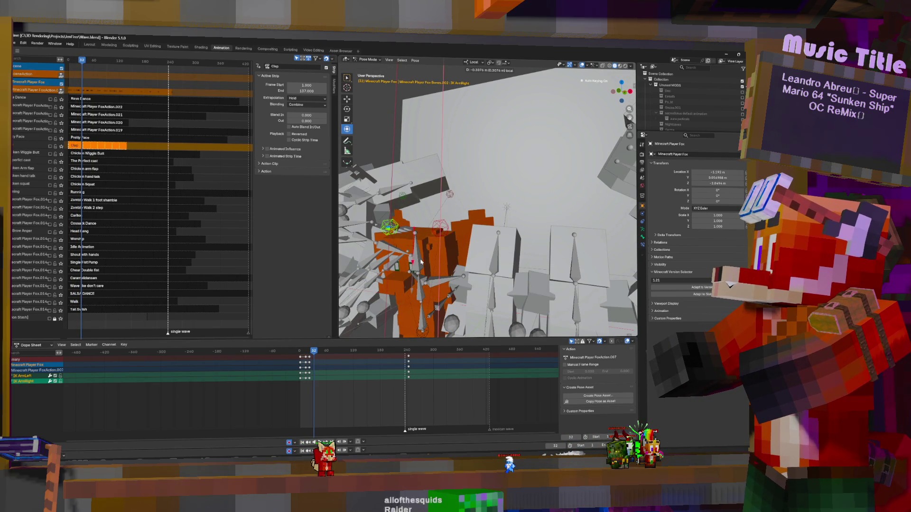
left_click(420, 262)
left_click_drag(437, 238, 419, 241)
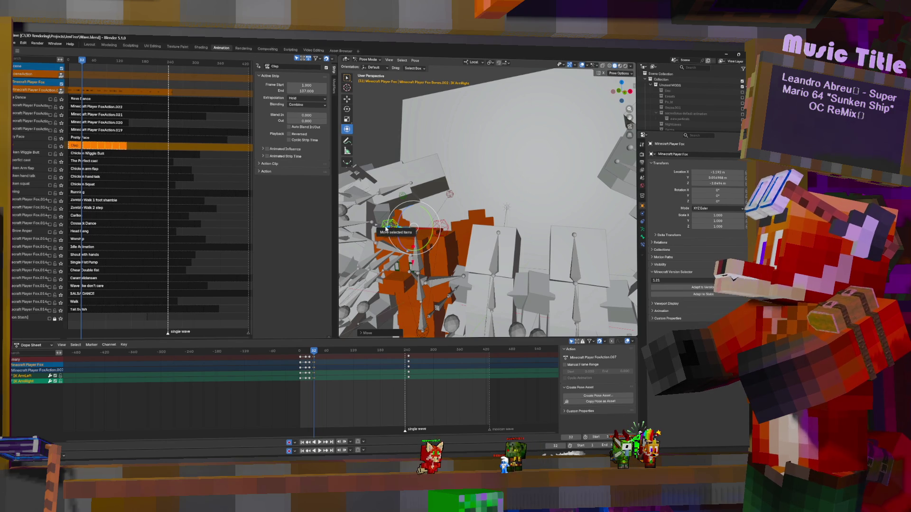
left_click_drag(449, 194, 442, 195)
Adjust the arm bone along Y, leave Pose Mode and make the player mesh active.
middle_click_drag(396, 237, 403, 238)
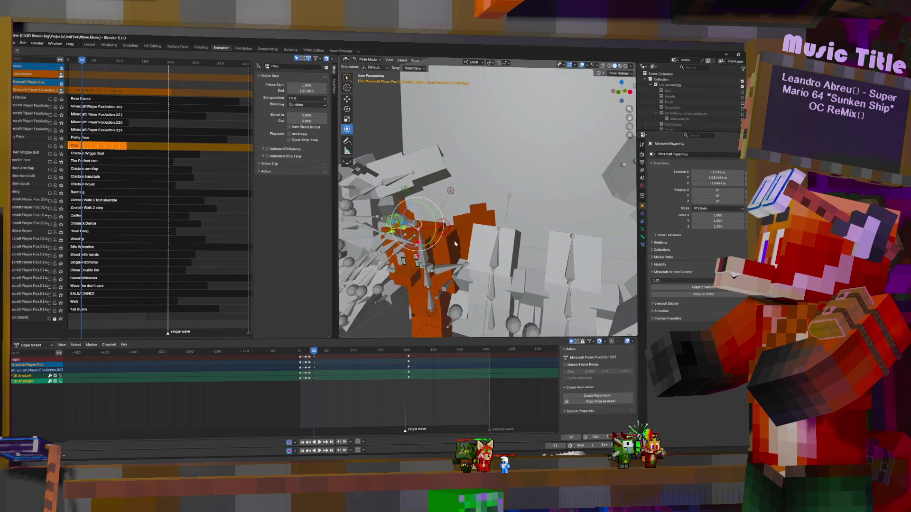
key("g")
key("y")
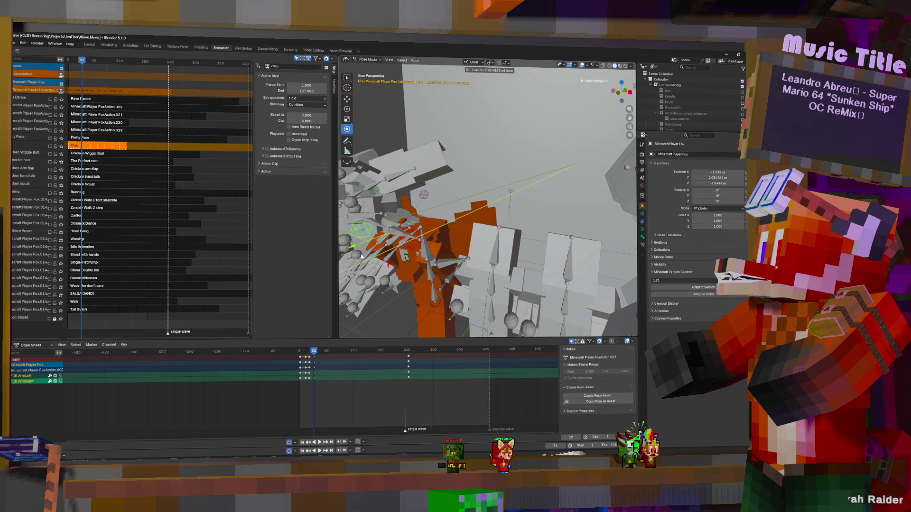
key("Return")
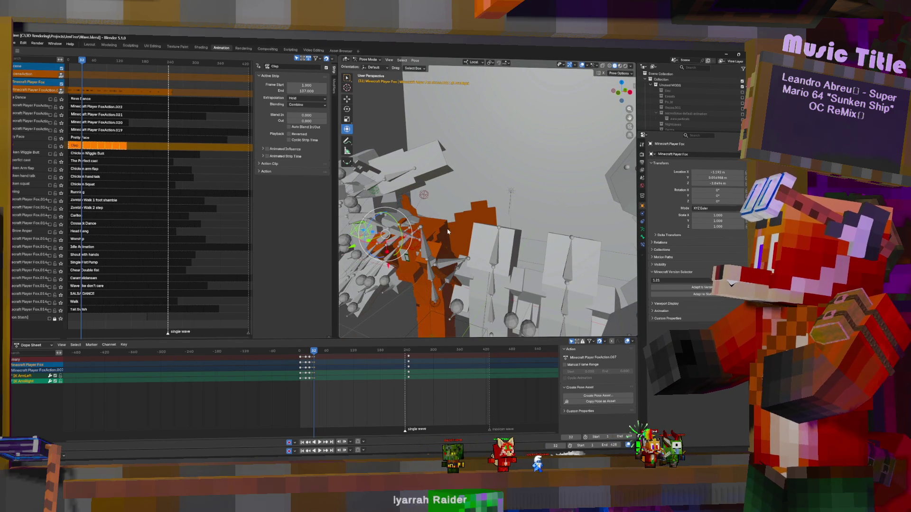
key("ctrl+Tab")
left_click(443, 243)
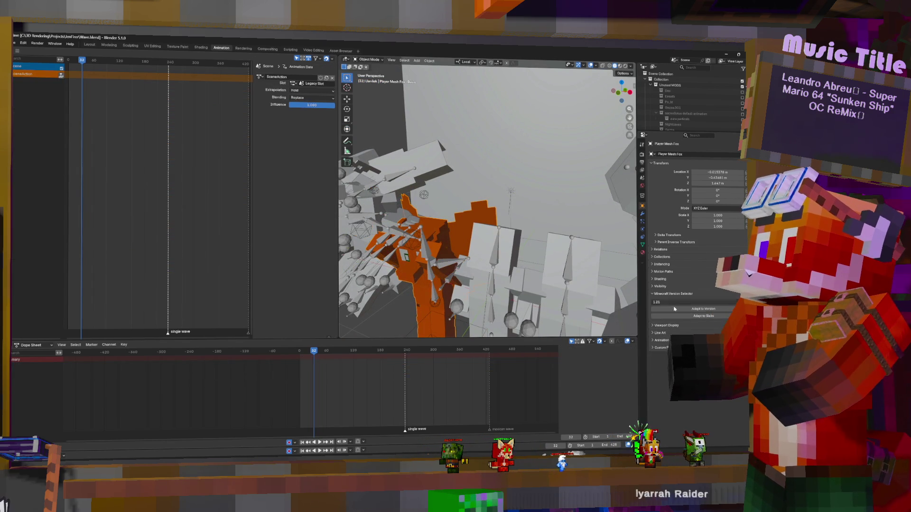
Show the player mesh's modifier stack, browse to Downloads in the file browser, then cancel.
left_click(644, 214)
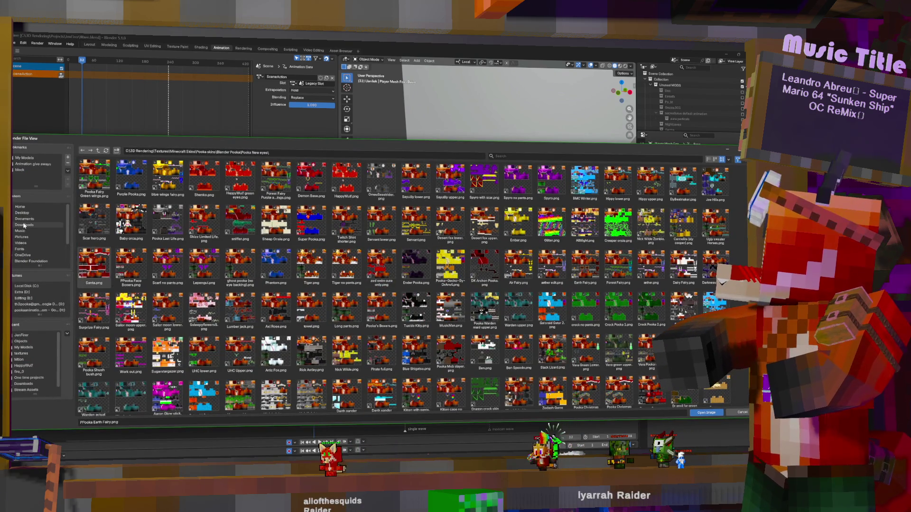
left_click(27, 225)
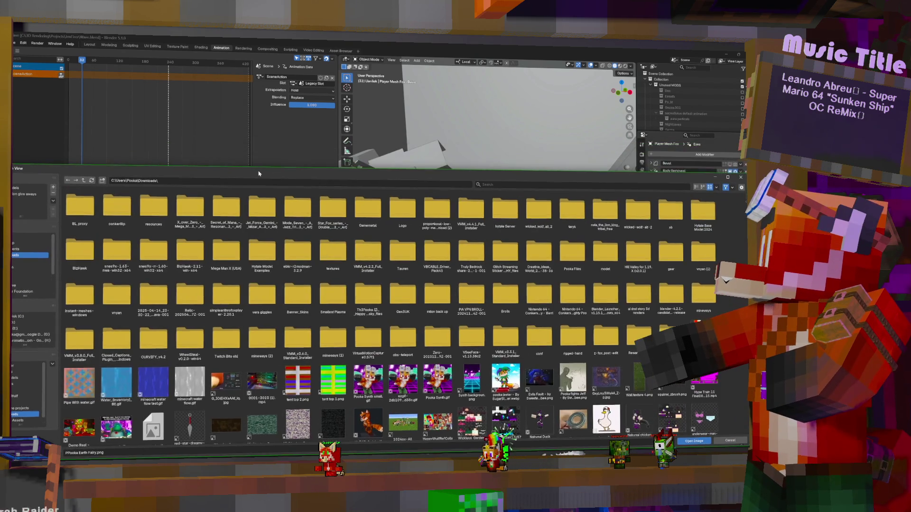
left_click_drag(258, 173, 263, 171)
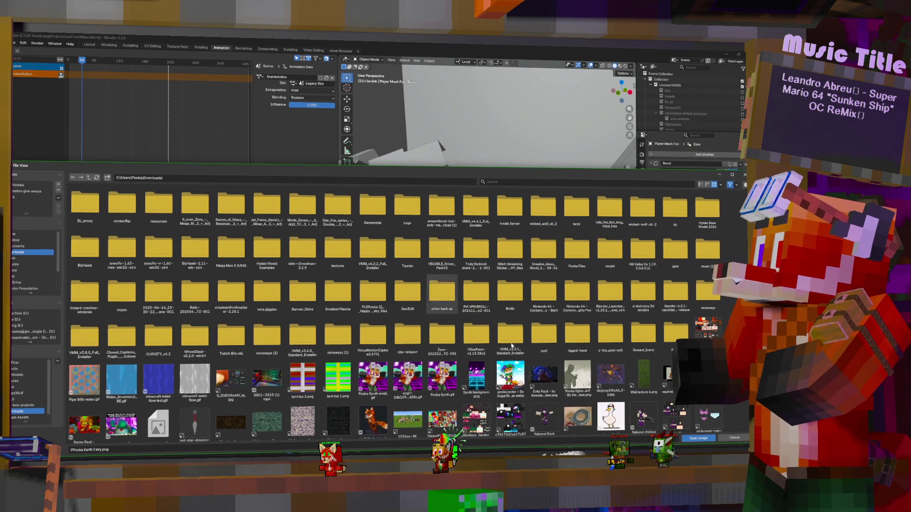
key("Escape")
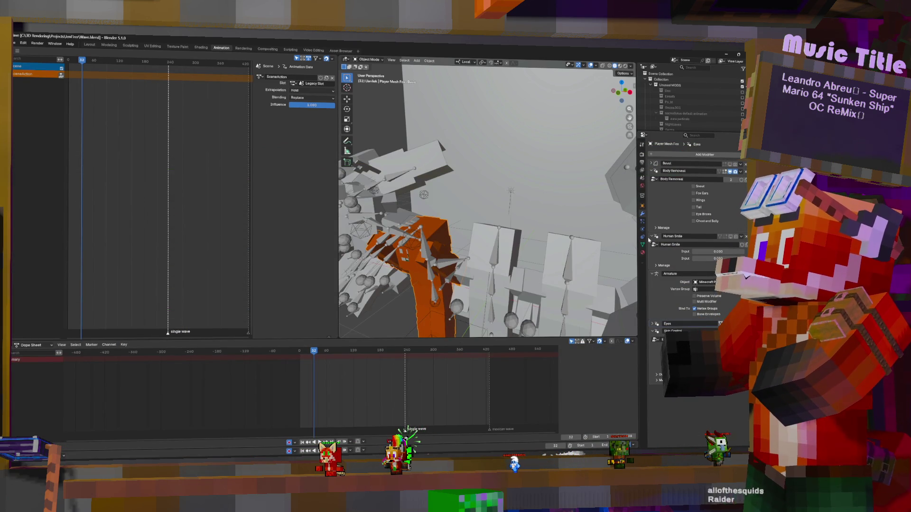
Load 40331bfb953e4690.png as the Skin Pooka material image and show Material Preview shading.
left_click(643, 252)
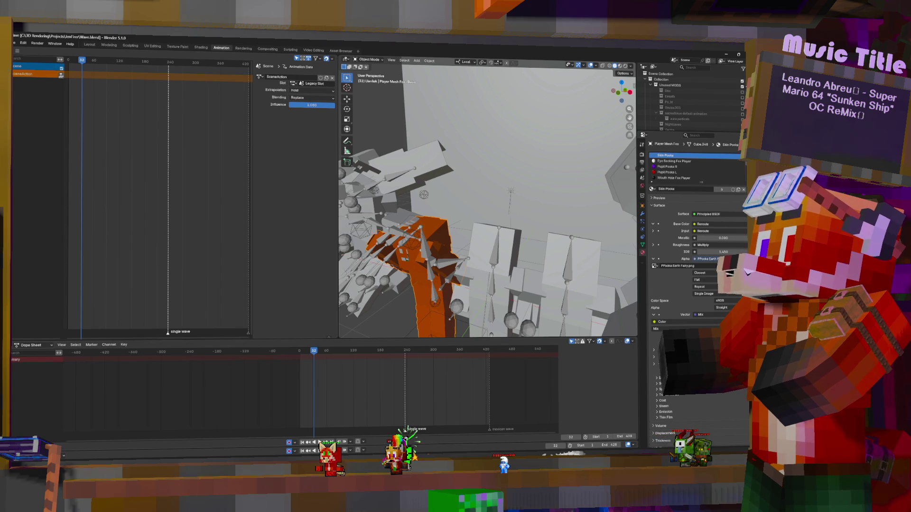
left_click(741, 265)
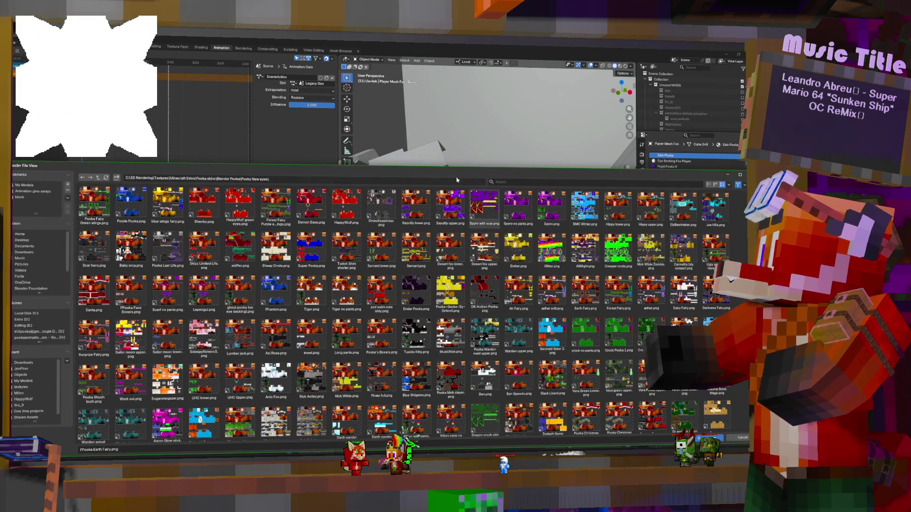
type("wi")
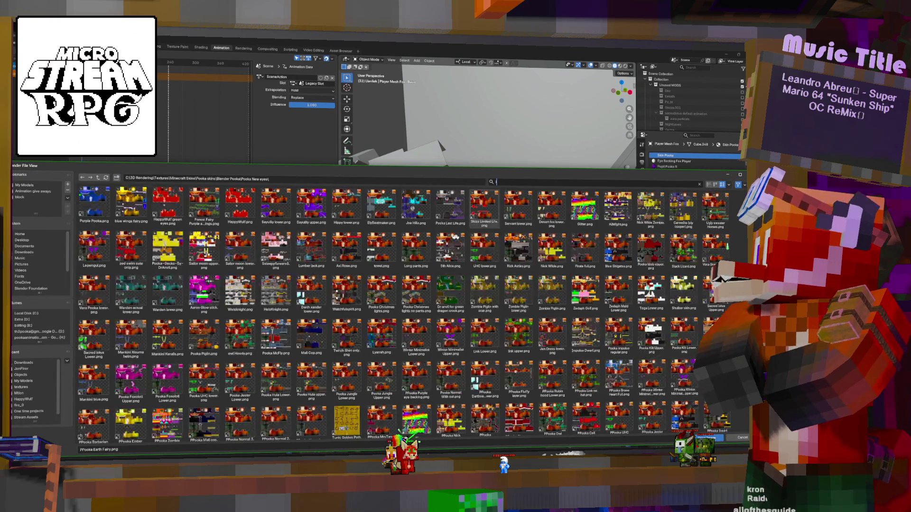
key("BackSpace")
key("BackSpace")
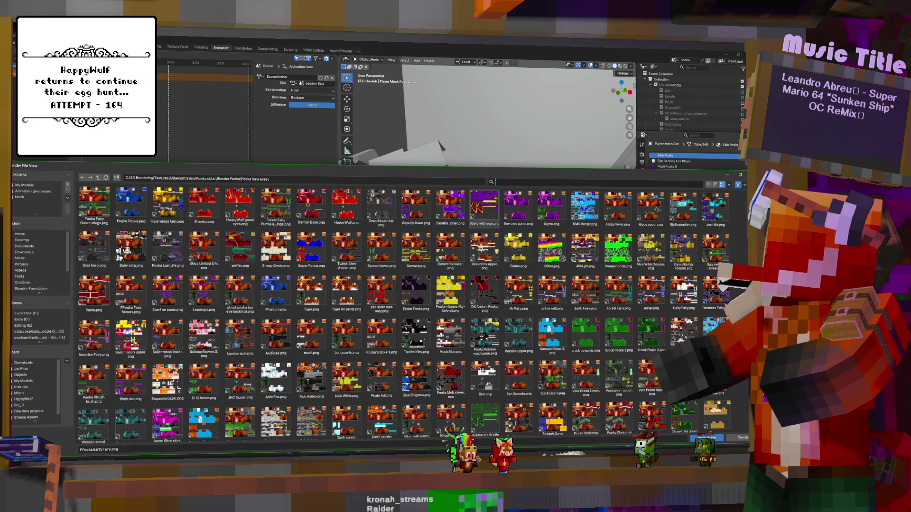
key("Return")
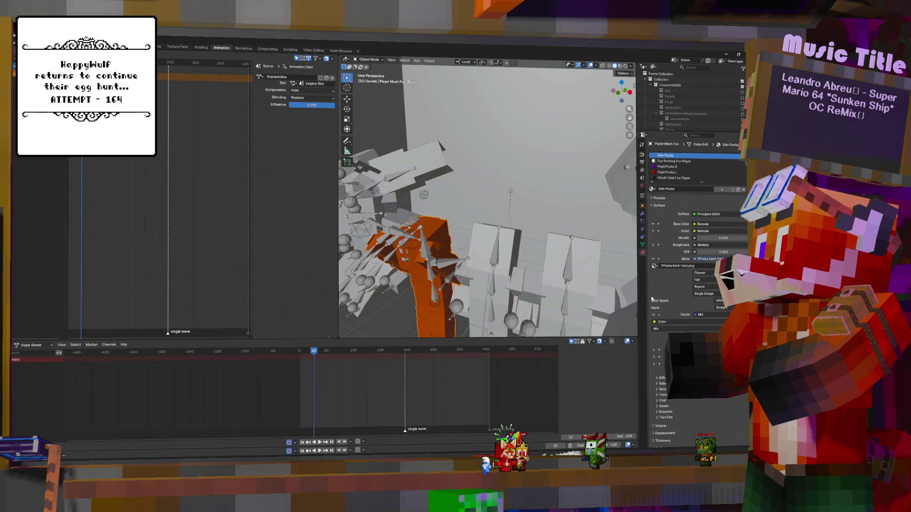
scroll(683, 295, "up", 2)
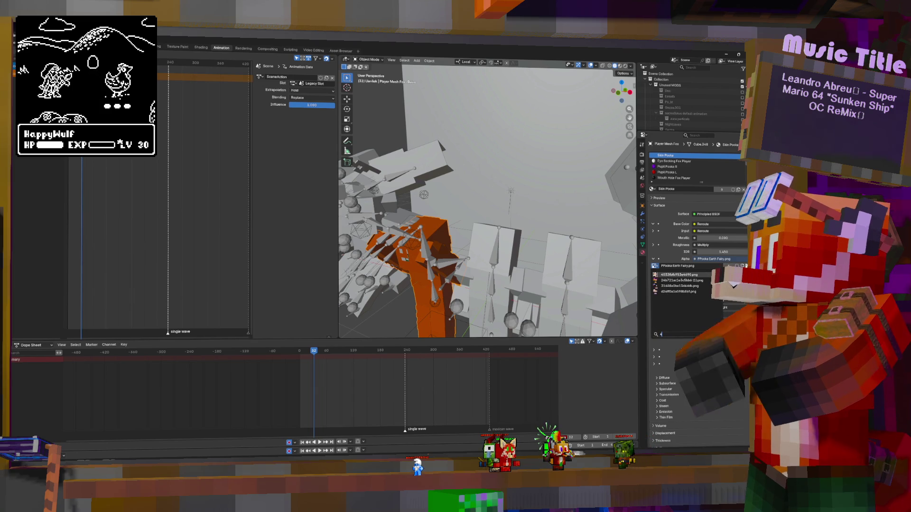
type("4")
key("Return")
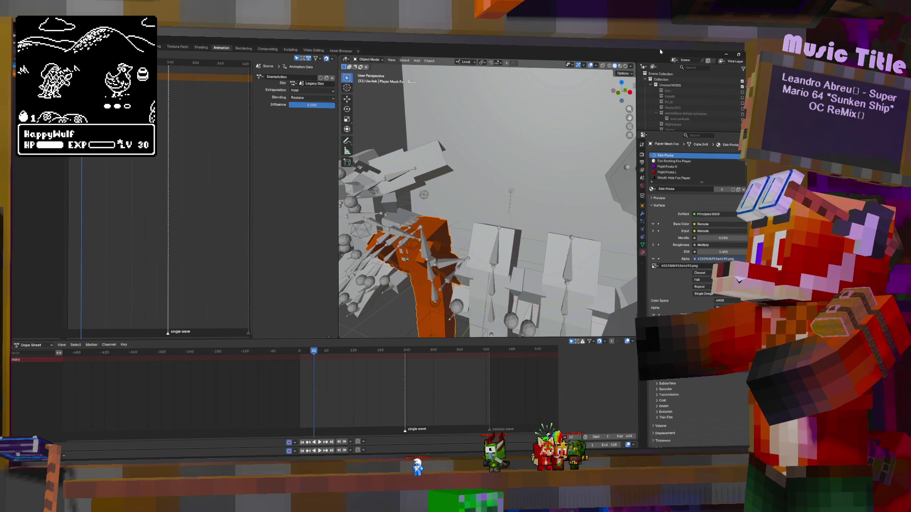
left_click(621, 67)
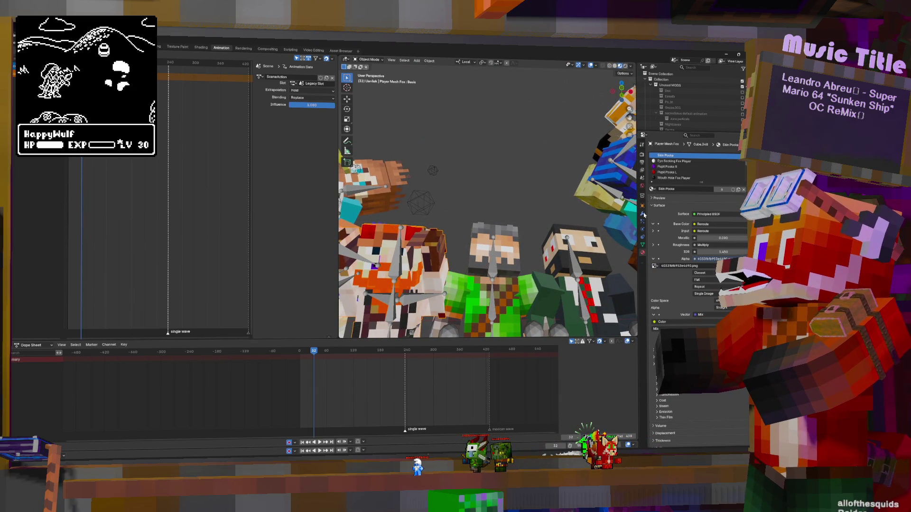
Review the fox mesh's modifiers, expanding the Eyes modifier, and play the animation from the start.
left_click(643, 213)
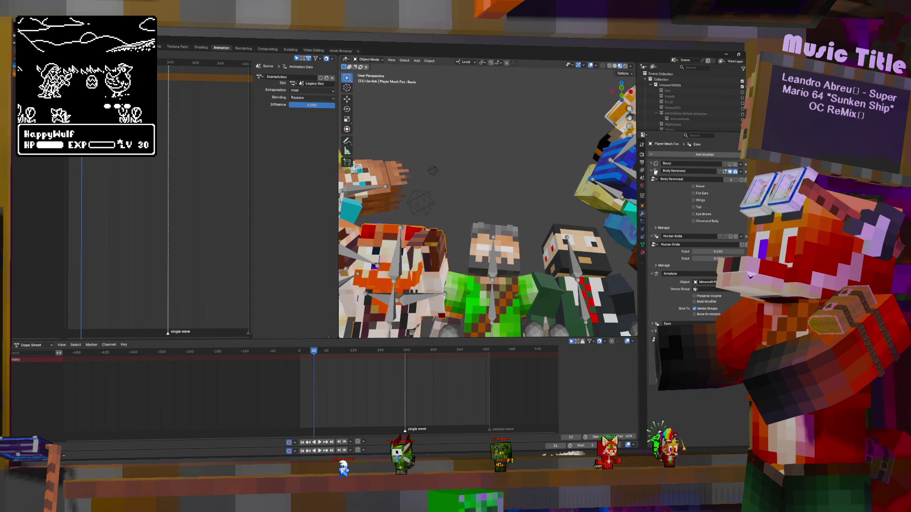
left_click(654, 324)
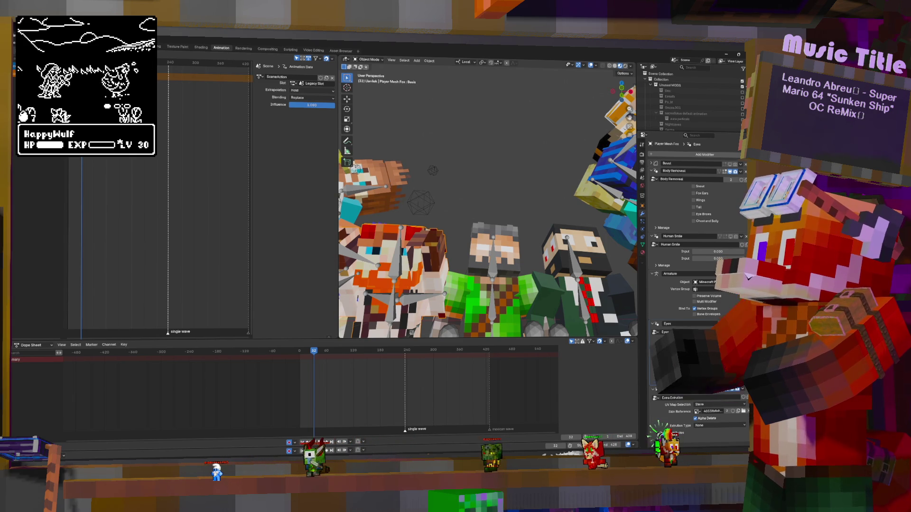
key("shift+Left")
key("space")
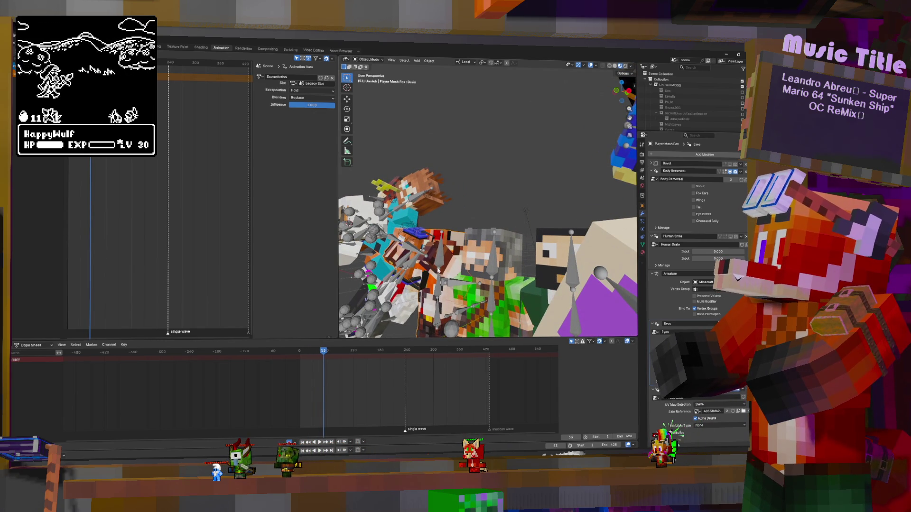
Enter Pose Mode on the Minecraft Player Fox rig and select its Head bone.
left_click(388, 228)
left_click(409, 192)
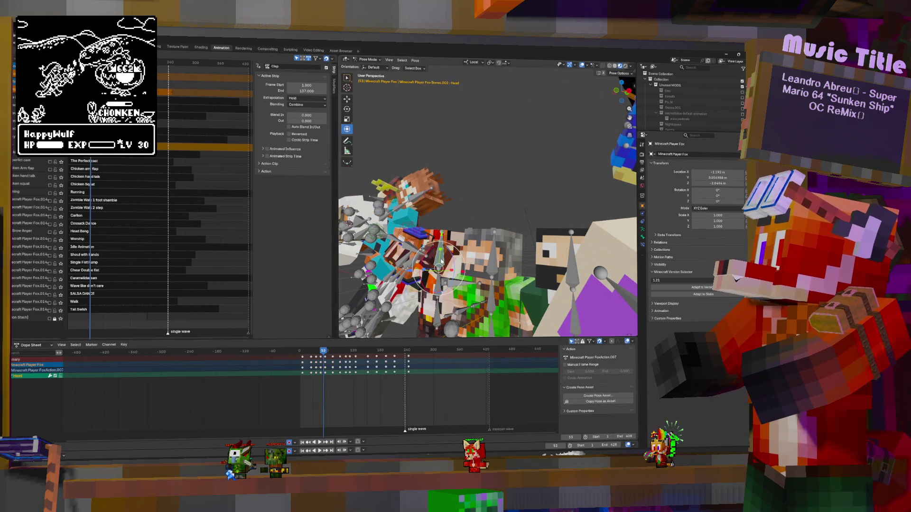
Preview the wave animation a few times from the start and clear the keyframe selection.
key("space")
mouse_move(321, 374)
left_mouse_down()
mouse_move(303, 369)
mouse_move(325, 370)
left_mouse_up()
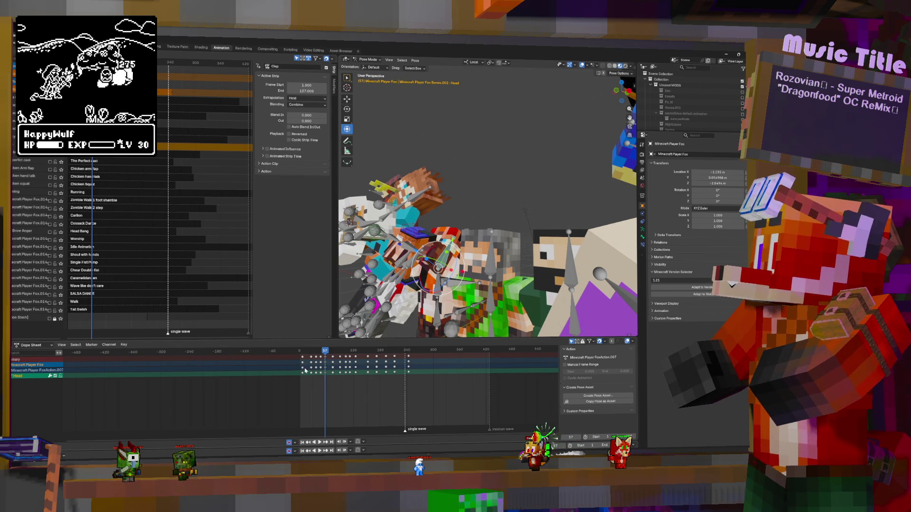
key("space")
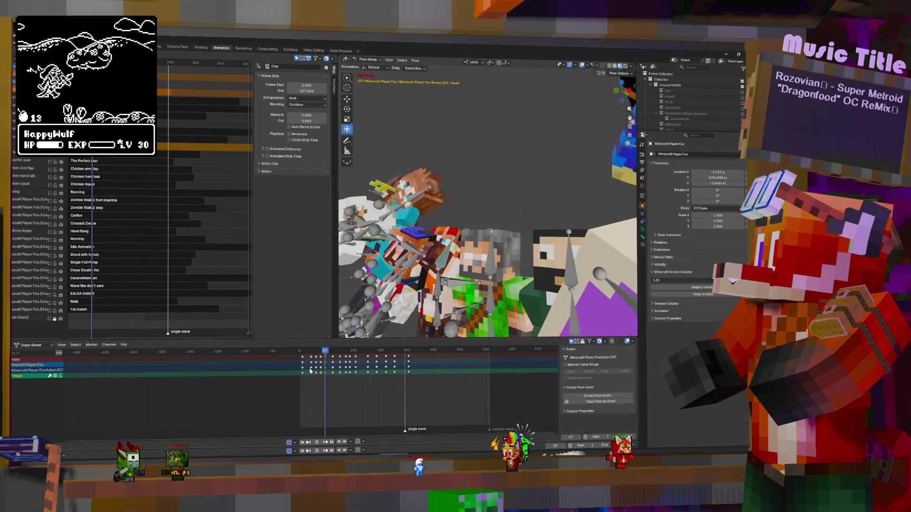
key("space")
left_click(333, 363)
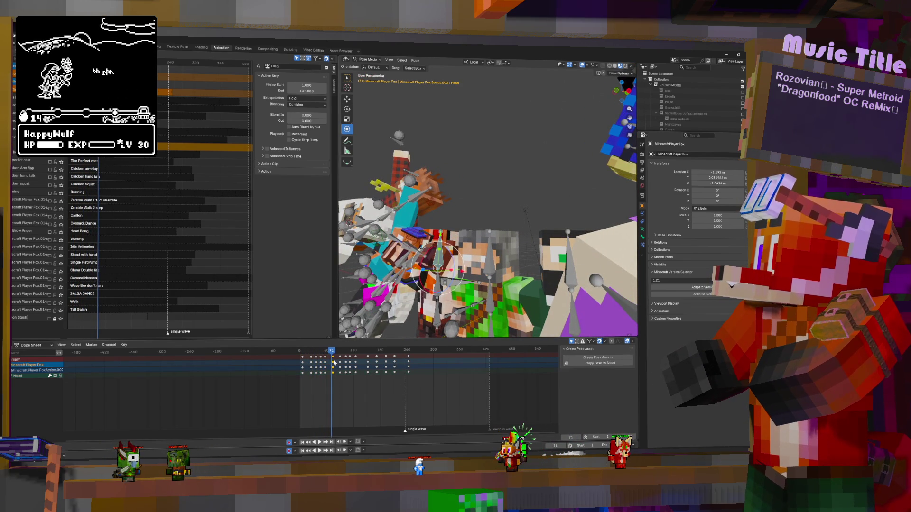
key("space")
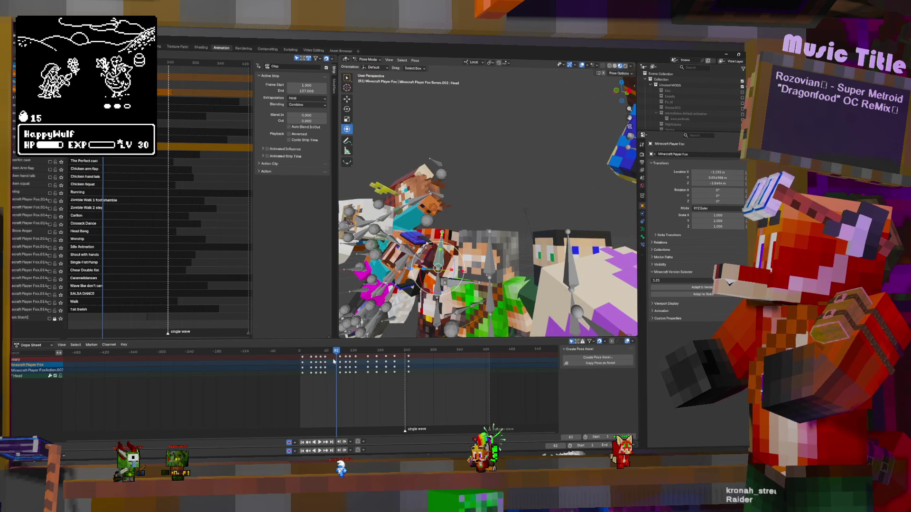
Box-select a column of Head keyframes and move it to a new time.
left_click_drag(335, 362, 329, 363)
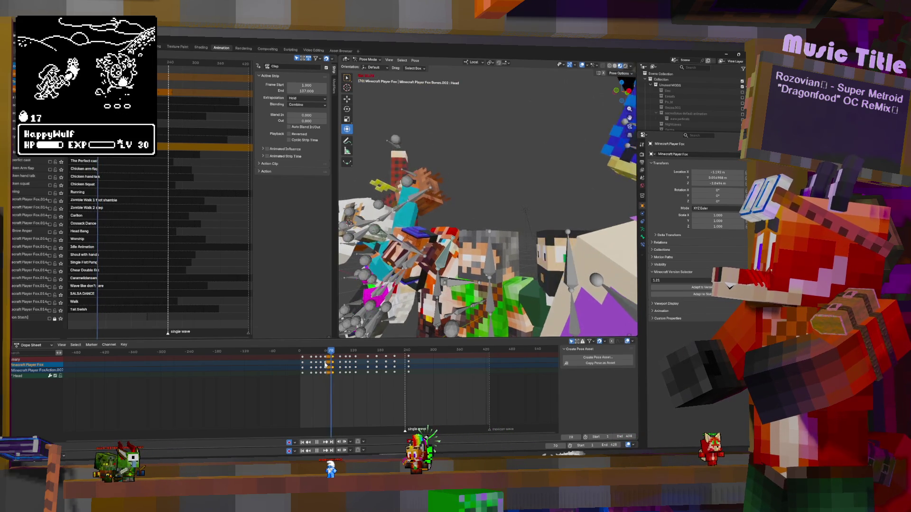
left_click_drag(333, 360, 330, 363)
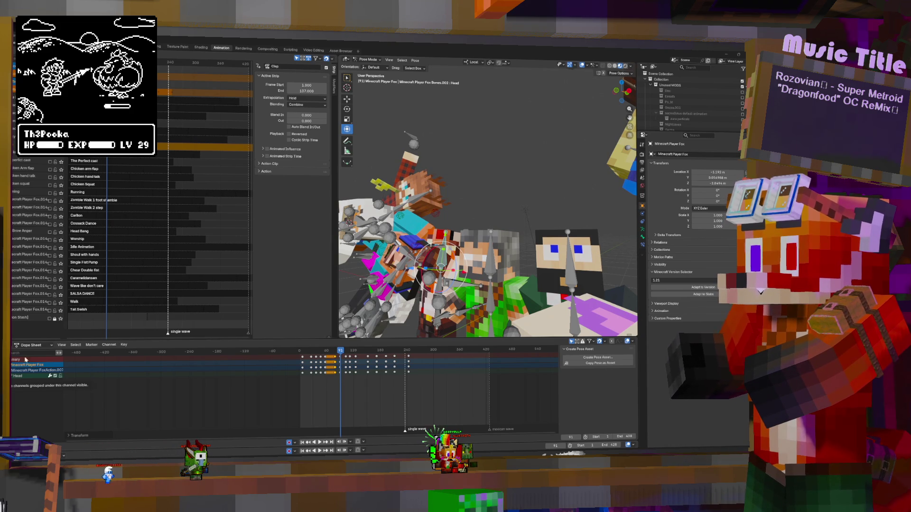
mouse_move(340, 376)
left_mouse_down()
mouse_move(347, 371)
mouse_move(330, 364)
left_mouse_up()
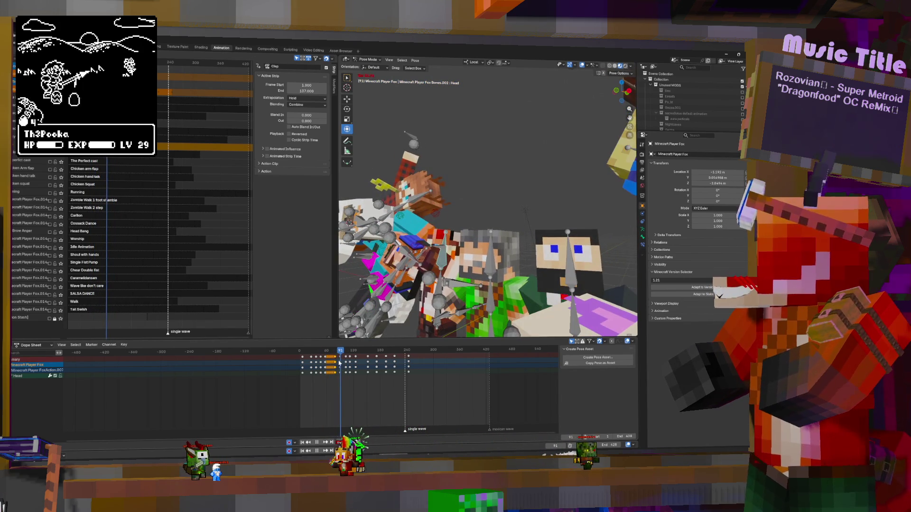
mouse_move(330, 365)
left_mouse_down()
mouse_move(365, 367)
mouse_move(351, 373)
left_mouse_up()
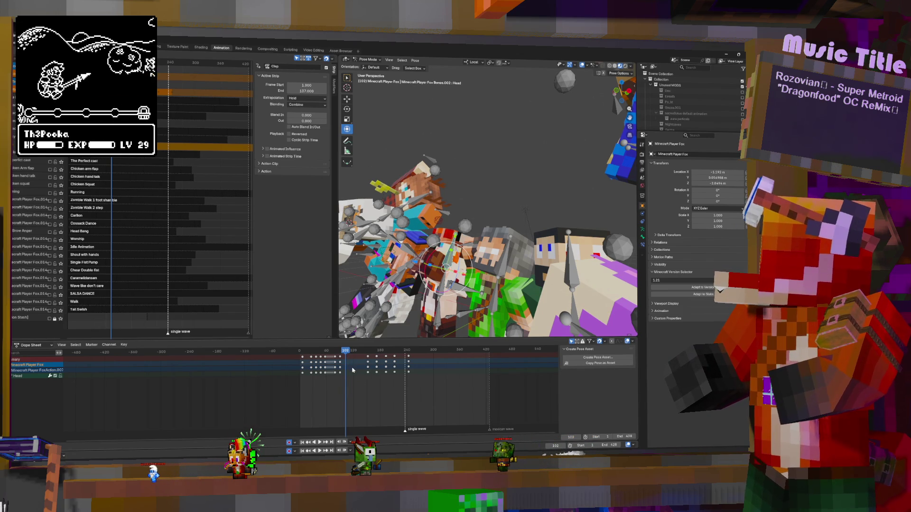
Delete a later group of Body bone keyframes around frame 97 and play back to check.
key("Down")
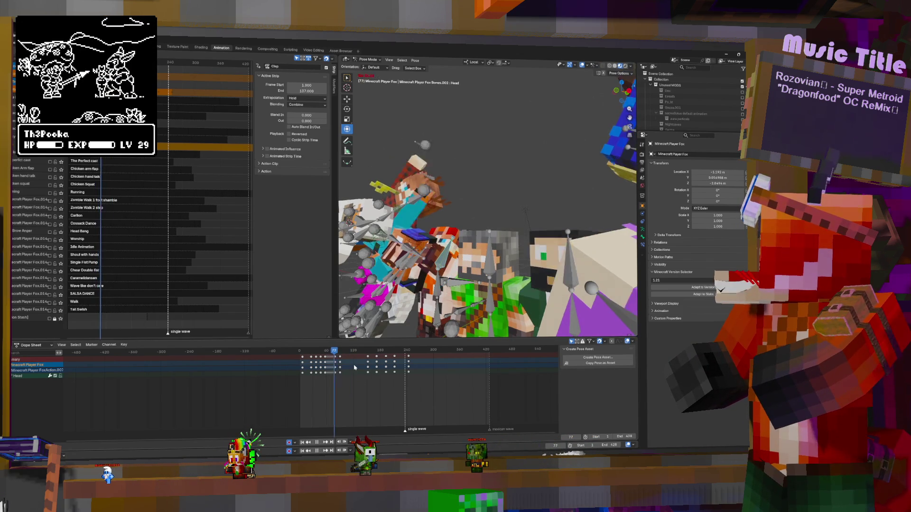
key("Right")
key("Right")
key("Right")
left_click(436, 320)
left_click(349, 362)
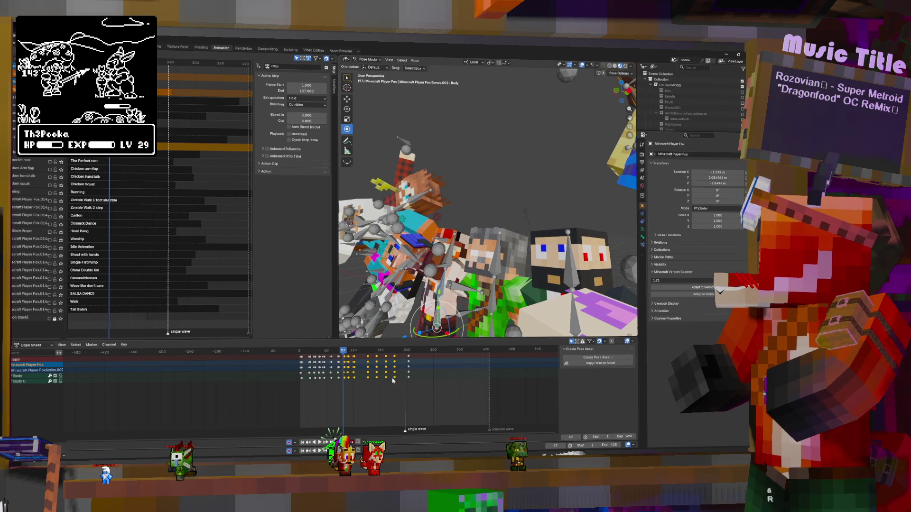
key("Delete")
key("space")
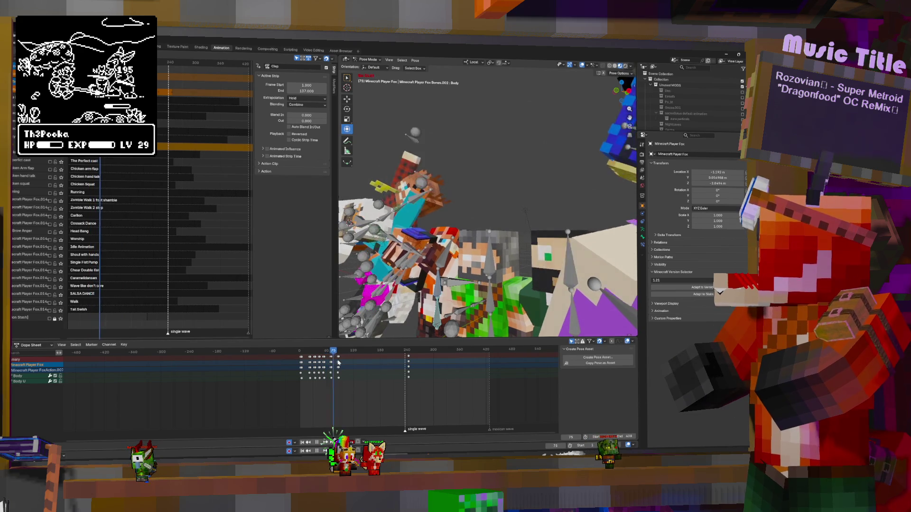
key("space")
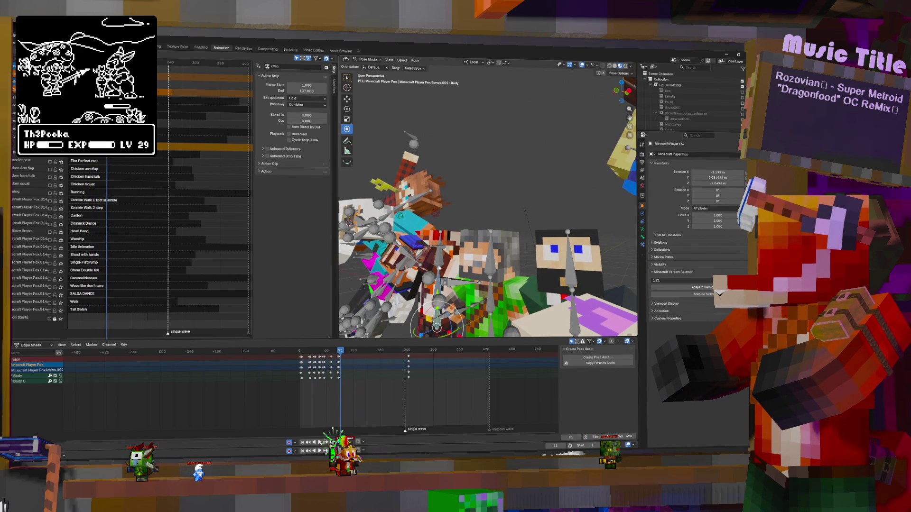
Delete a later group of Head bone keyframes around frame 105.
left_click(438, 260)
left_click_drag(344, 369, 346, 378)
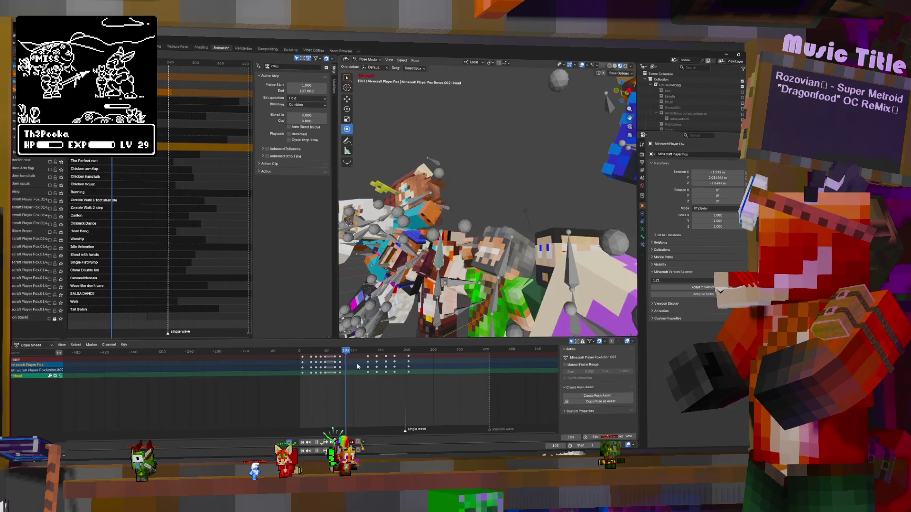
key("Delete")
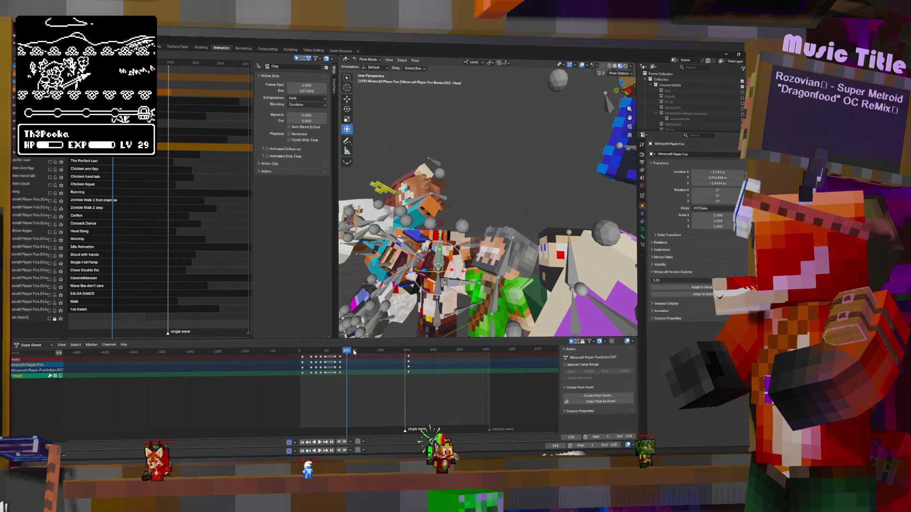
left_click_drag(619, 100, 686, 118)
scroll(685, 117, "down", 3)
scroll(686, 118, "down", 3)
scroll(685, 117, "down", 2)
scroll(686, 117, "down", 2)
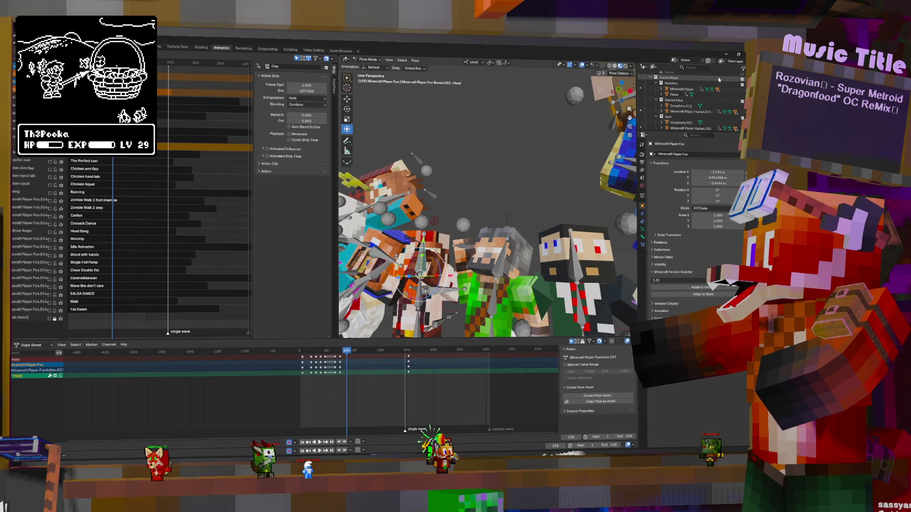
Collapse the character collections in the Outliner and hide all the other character models.
left_click_drag(658, 84, 655, 173)
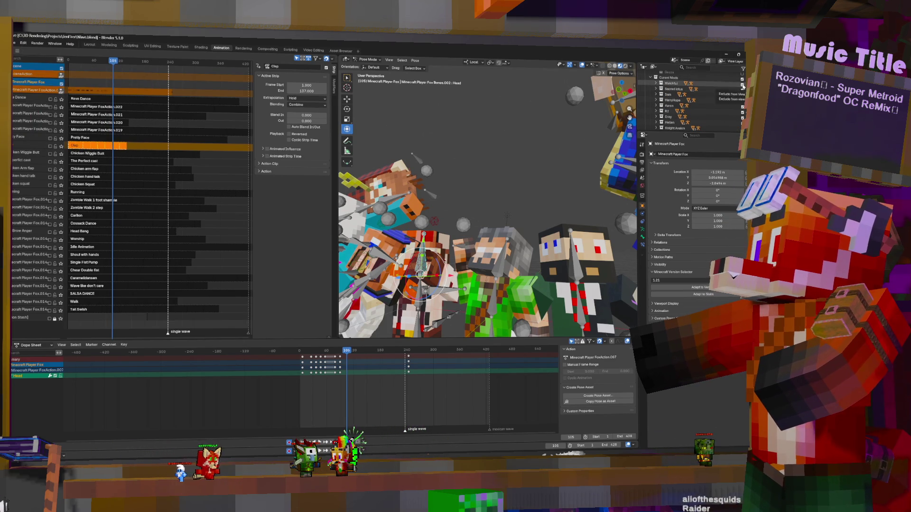
left_click_drag(742, 84, 745, 133)
scroll(740, 121, "down", 3)
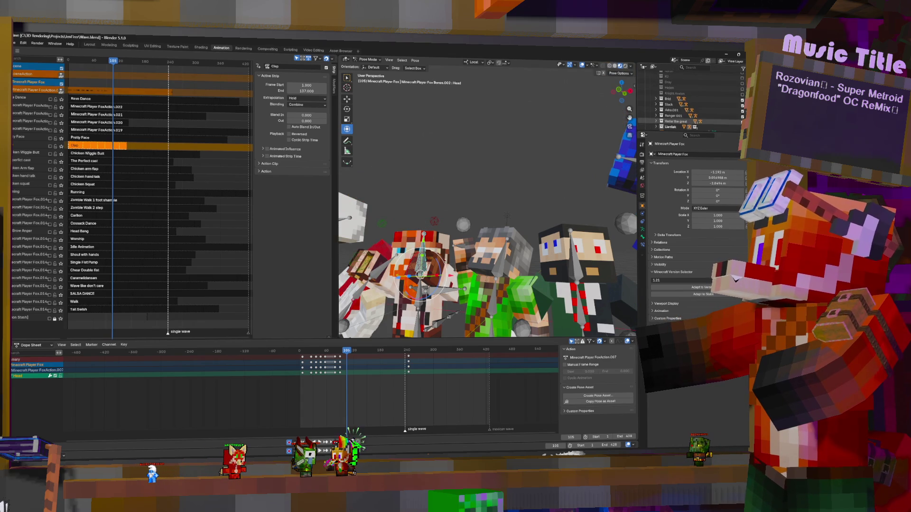
left_click_drag(743, 80, 742, 89)
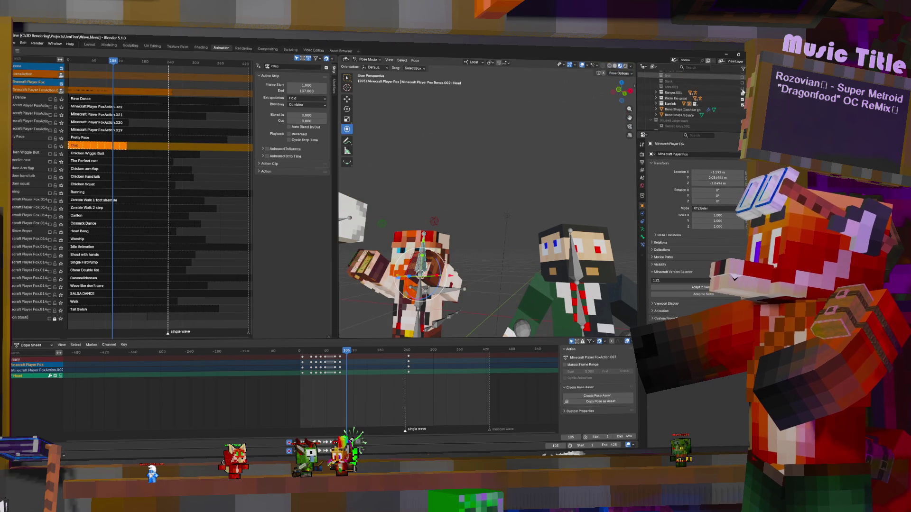
left_click(742, 92)
Frame the view on the fox, then leave posing and select the fox mesh.
middle_click_drag(498, 213, 456, 213)
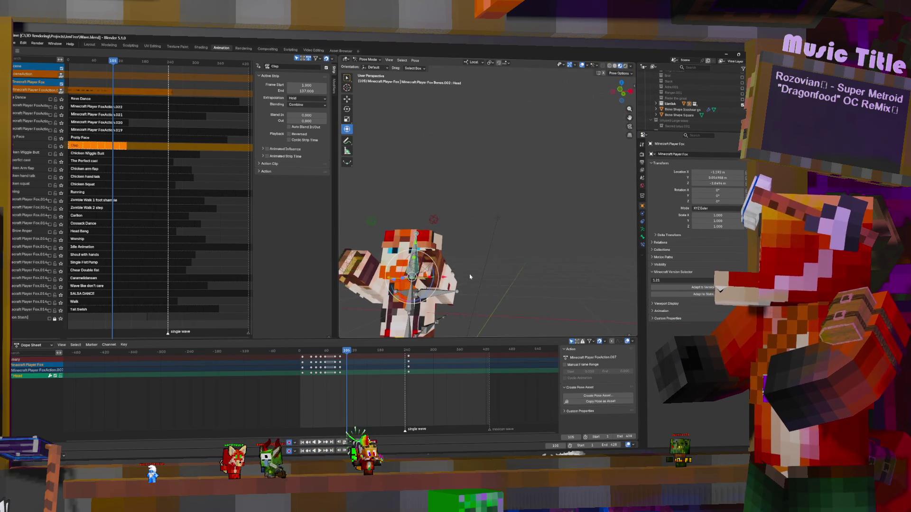
key("KP_Decimal")
scroll(461, 259, "down", 5)
scroll(485, 244, "up", 3)
left_click(447, 187)
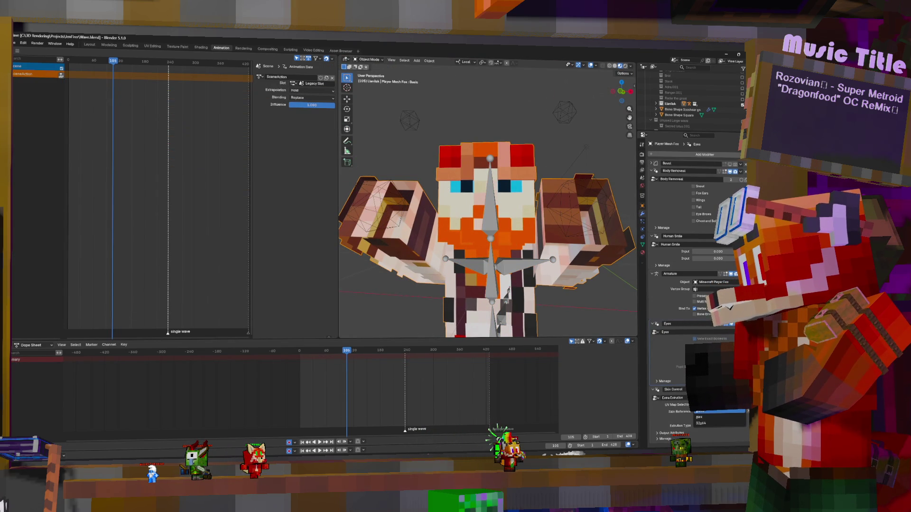
Choose a different skin UV map in the Skin Control modifier, then check the material and mesh data tabs.
left_click(702, 419)
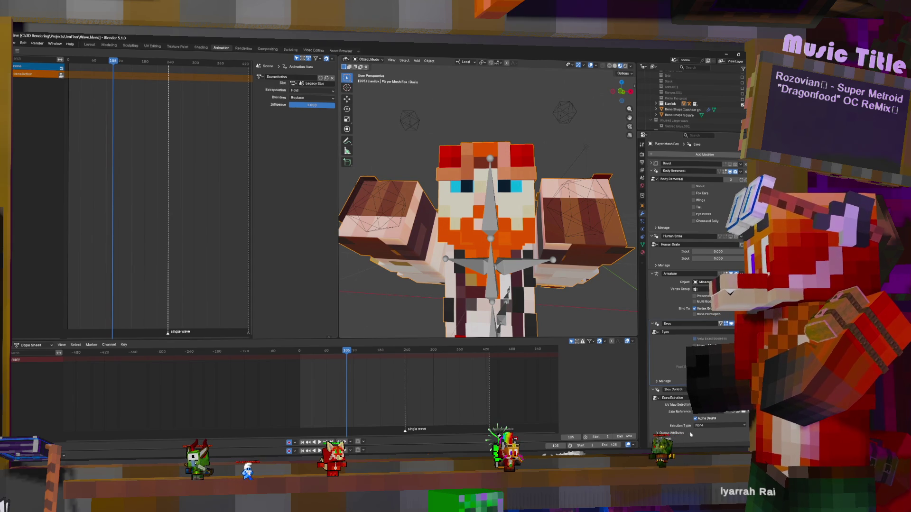
left_click(644, 252)
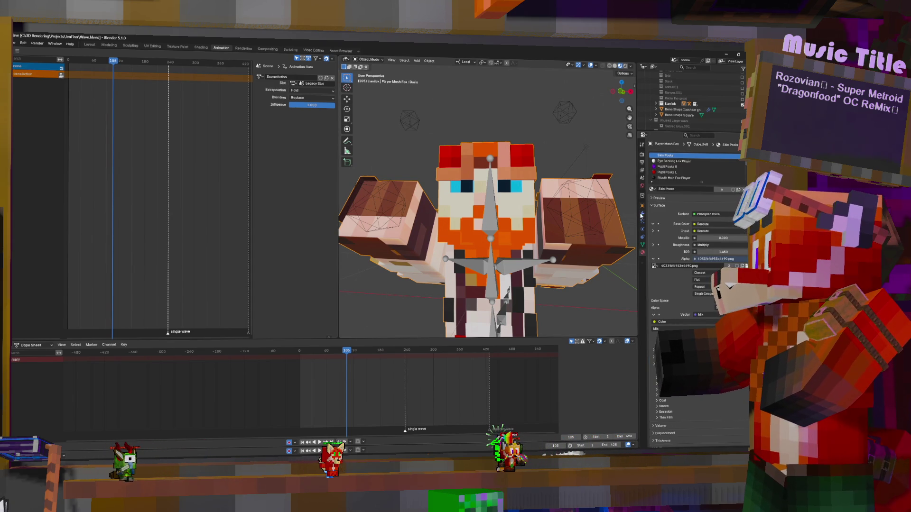
left_click(642, 217)
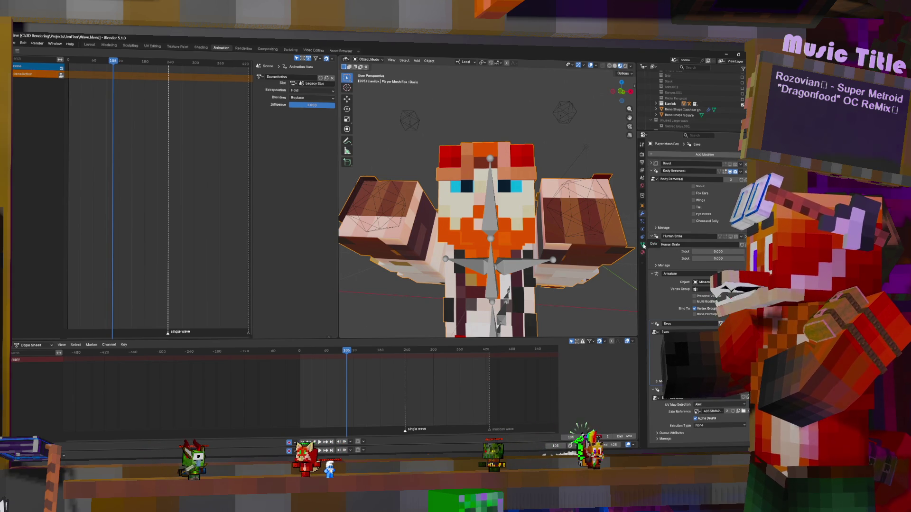
left_click(643, 244)
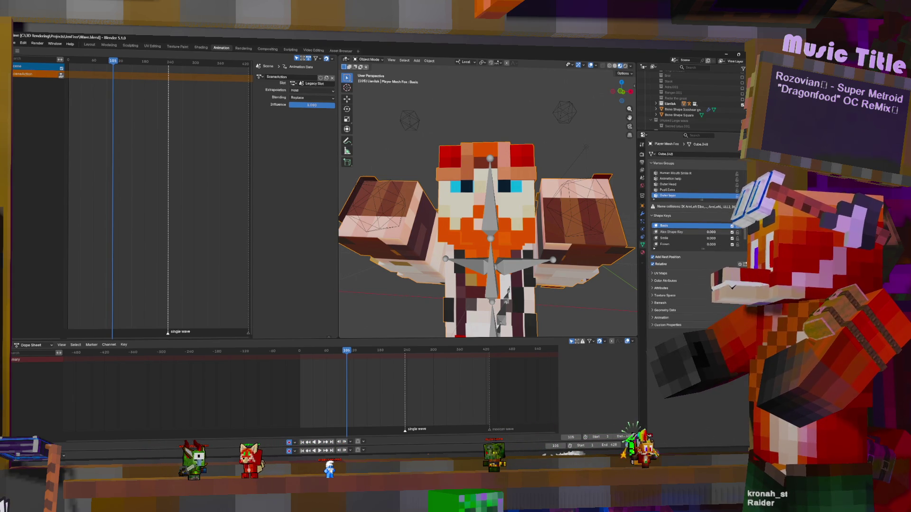
Set the Alex Shape Key value to 1.000, make it the active shape key, and enter Edit Mode.
left_click_drag(710, 232, 741, 233)
mouse_move(576, 218)
middle_mouse_down()
mouse_move(548, 247)
mouse_move(549, 223)
mouse_move(551, 266)
middle_mouse_up()
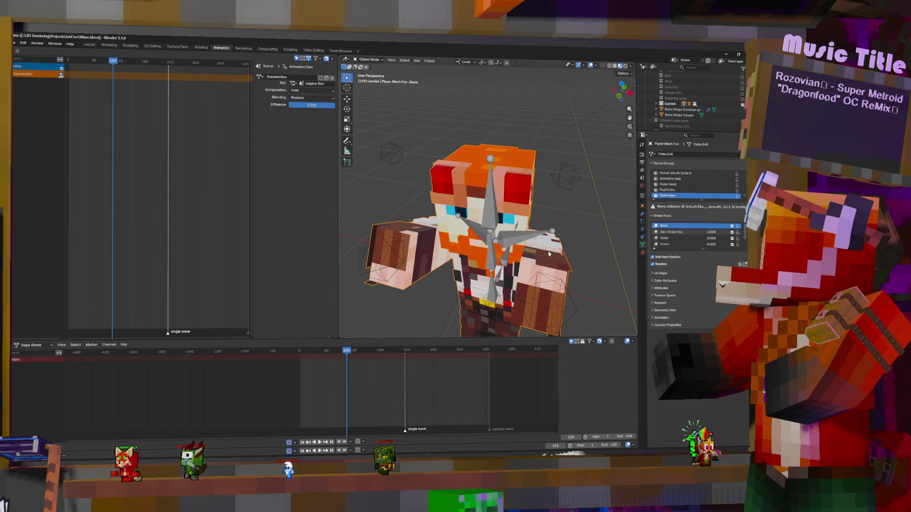
left_click(671, 231)
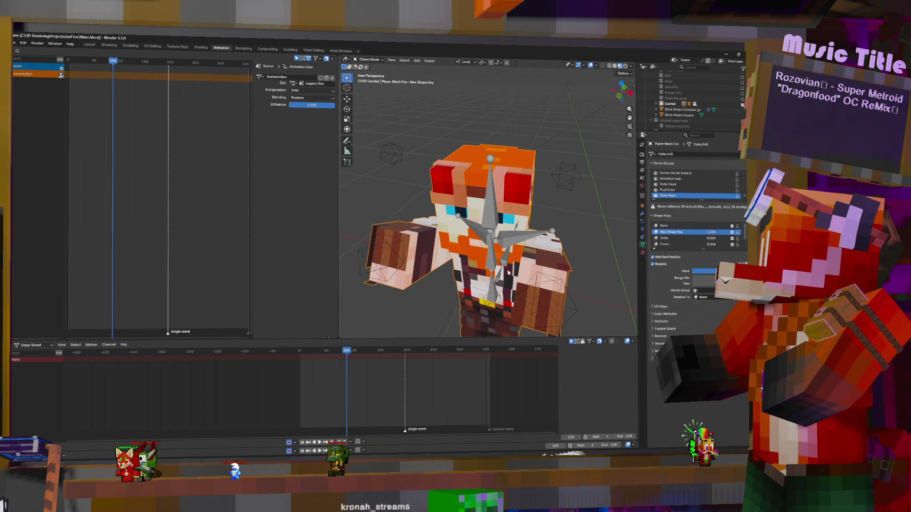
mouse_move(542, 242)
middle_mouse_down()
mouse_move(523, 248)
mouse_move(537, 213)
mouse_move(558, 257)
middle_mouse_up()
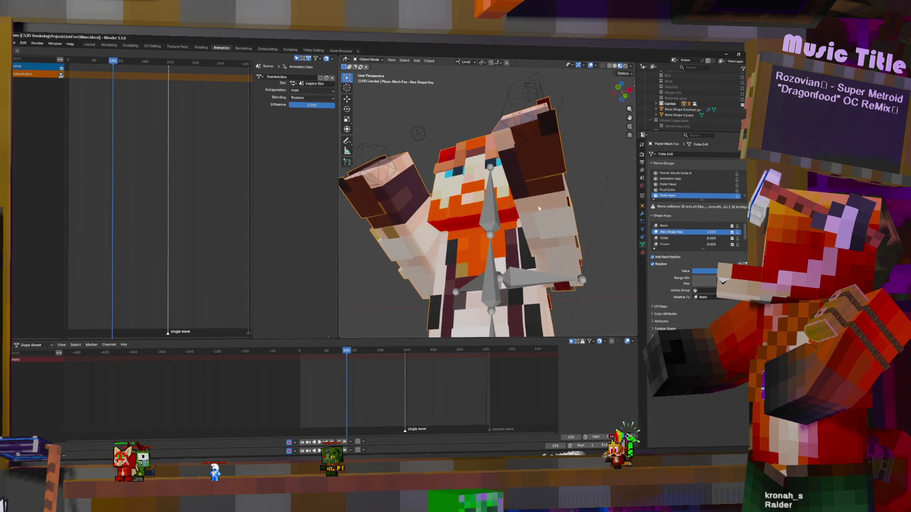
key("Tab")
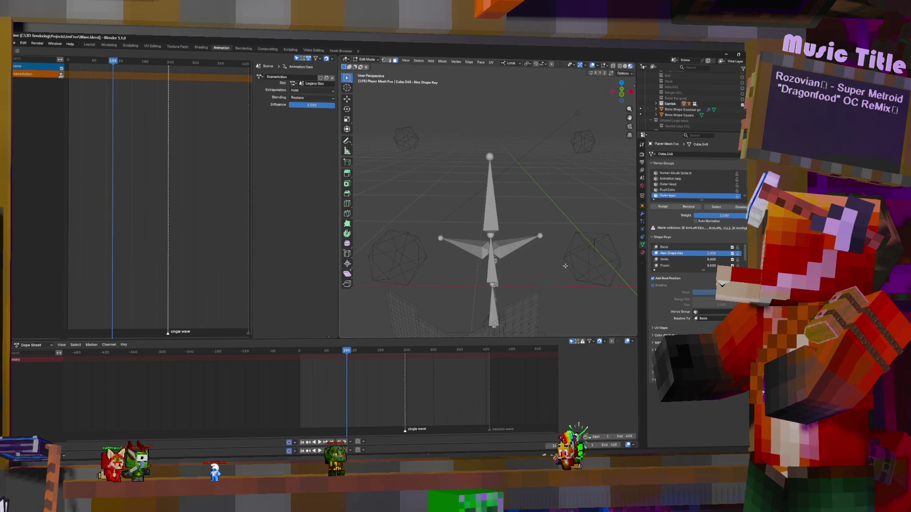
Unhide the player mesh, expand its UV maps list, and select the linked geometry of both arms.
key("alt+h")
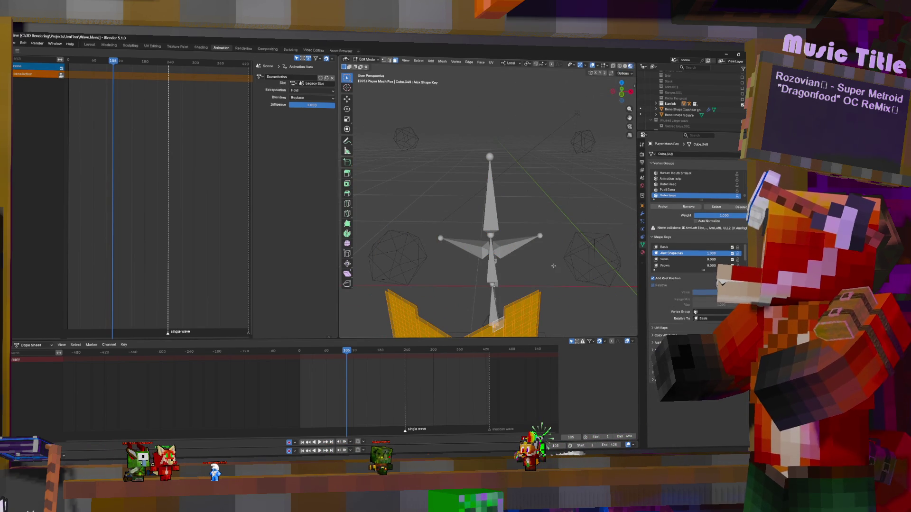
middle_click_drag(554, 265, 554, 175)
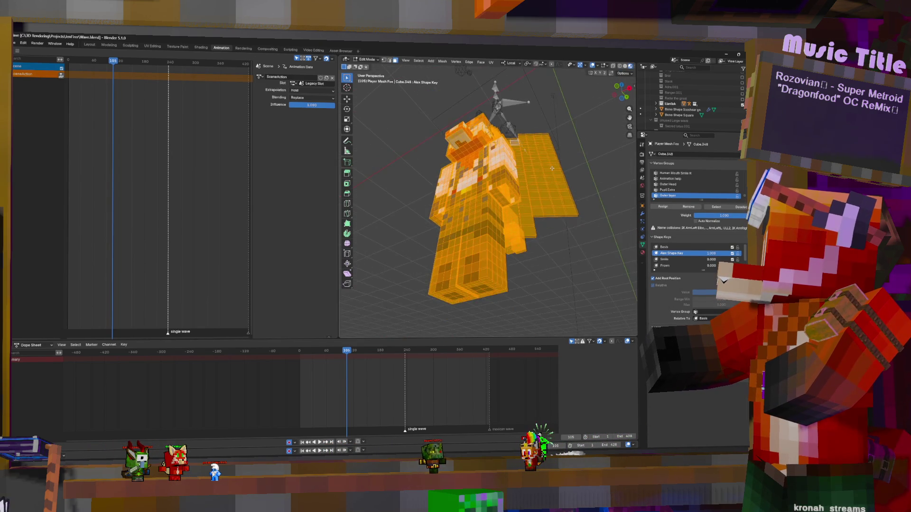
scroll(555, 175, "up", 3)
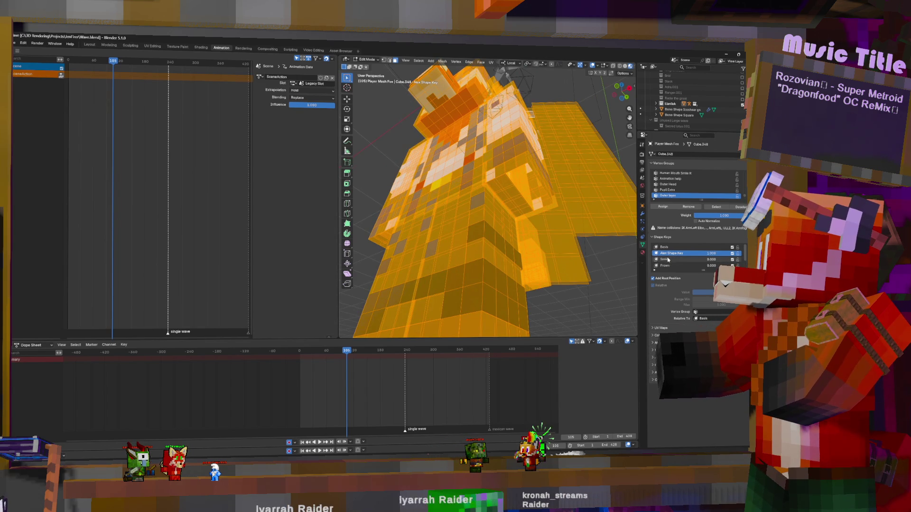
left_click(658, 329)
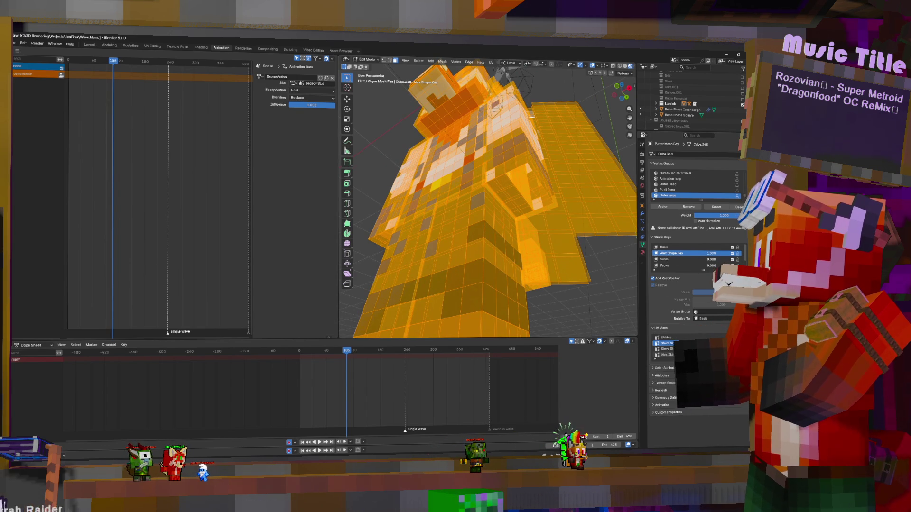
left_click(517, 186)
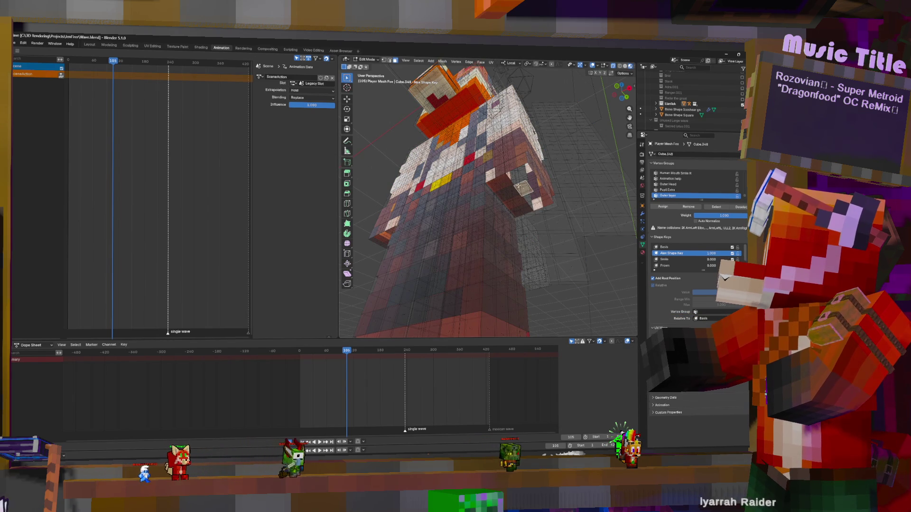
middle_click_drag(556, 135, 560, 192)
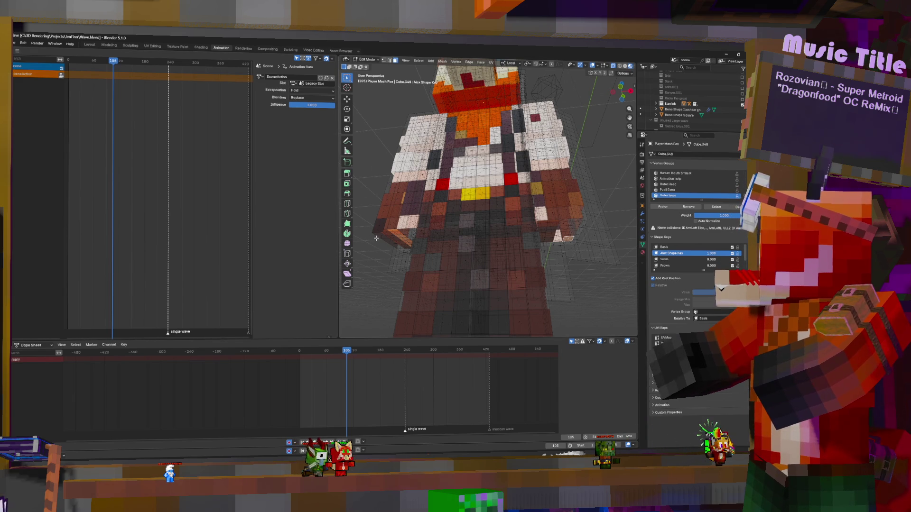
key("ctrl+l")
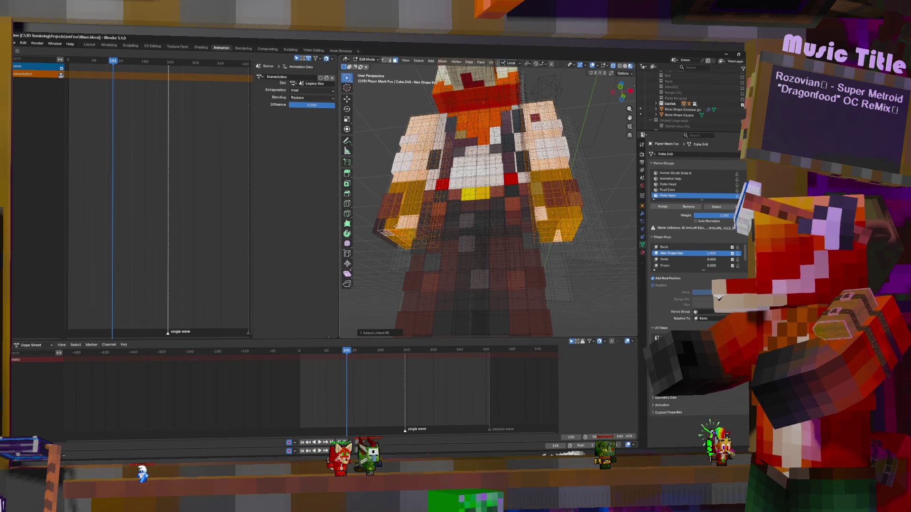
Switch to the UV Editing workspace to see the arms' texture layout.
middle_click_drag(477, 217, 398, 207)
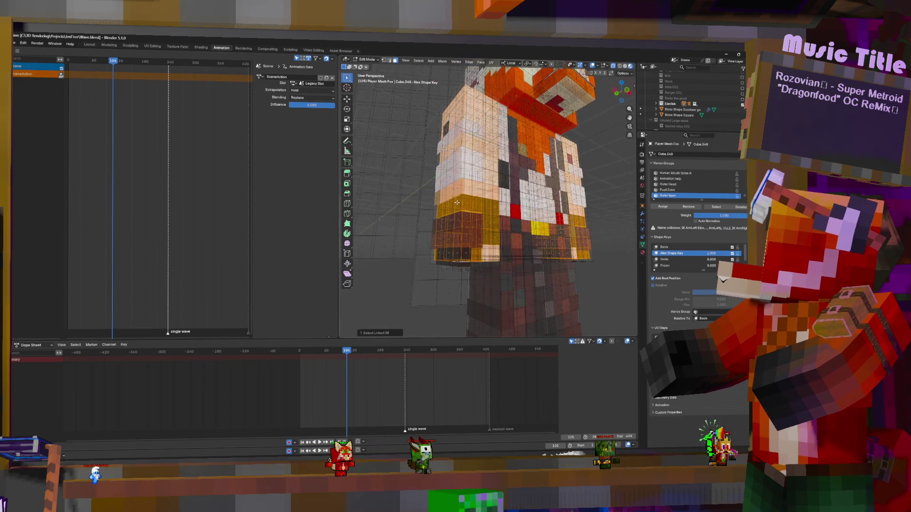
left_click(151, 45)
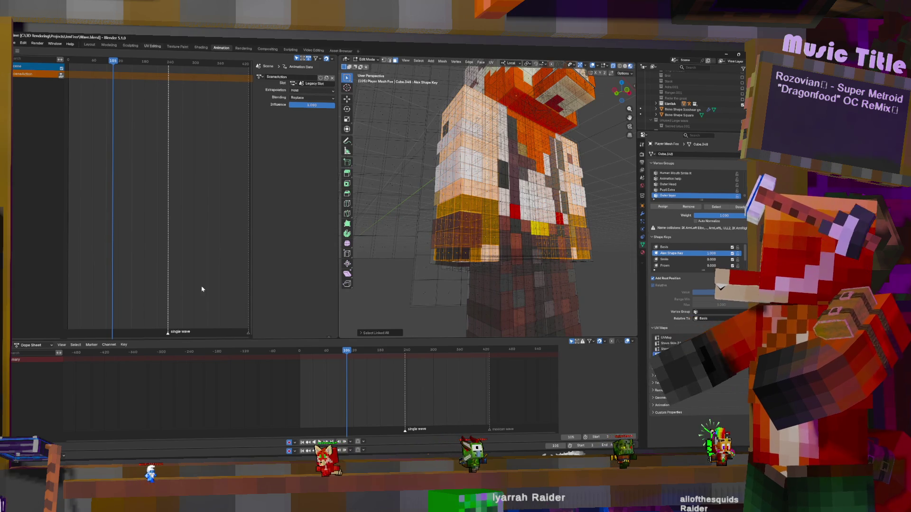
scroll(194, 292, "up", 2)
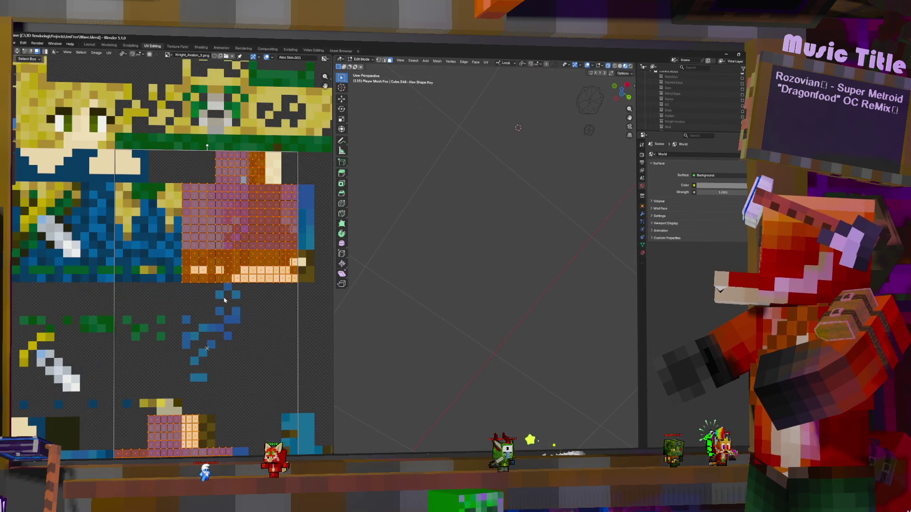
scroll(196, 313, "up", 1)
scroll(197, 338, "up", 2)
Display the red skin PNG in the UV editor.
left_click(264, 197)
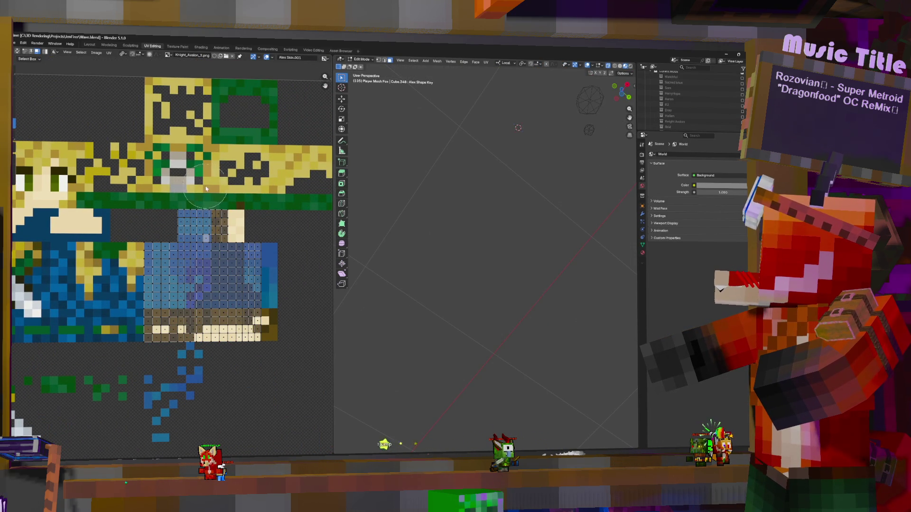
middle_click_drag(233, 191, 278, 191)
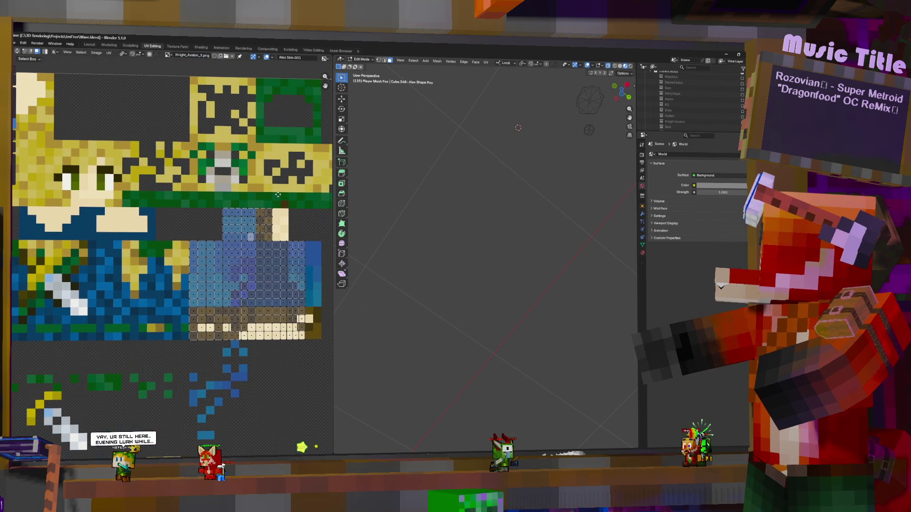
left_click(169, 57)
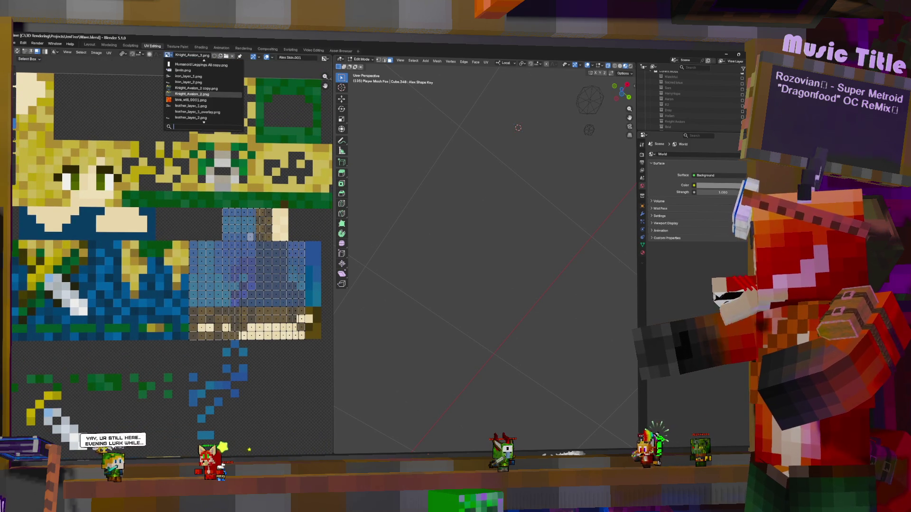
type("4")
left_click(195, 65)
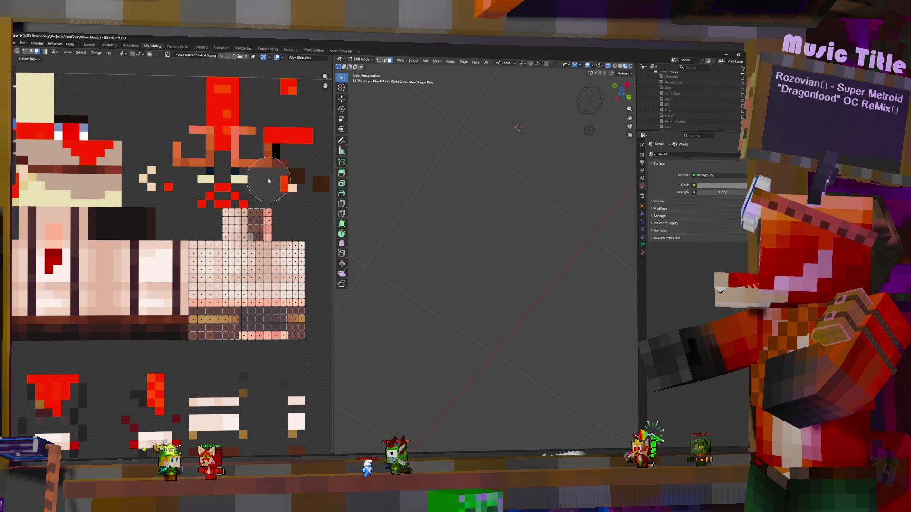
Circle-select the head-top UV faces, cancel a grab move, and return the mesh to Object Mode.
key("c")
left_click_drag(263, 187, 227, 214)
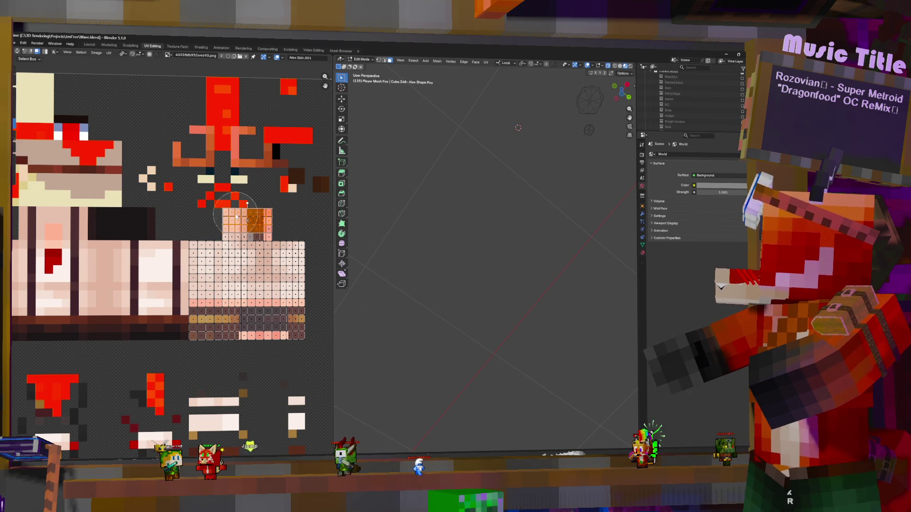
key("Escape")
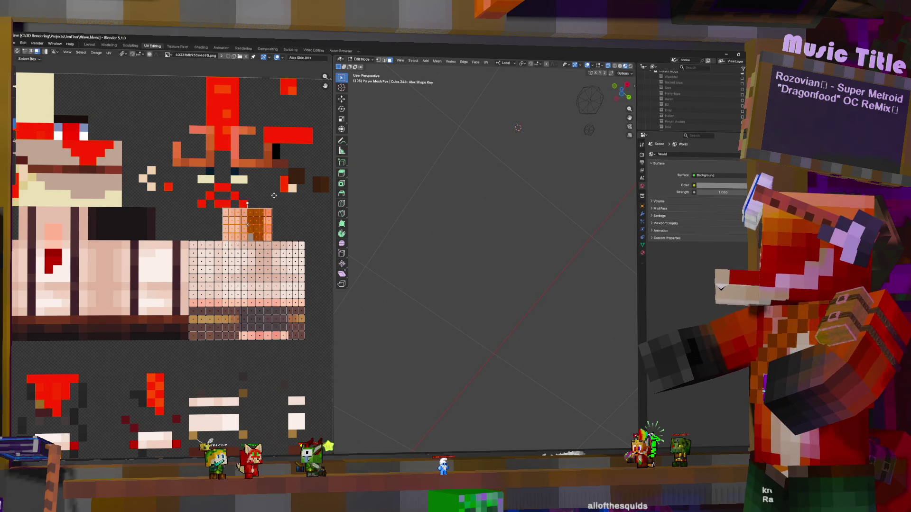
key("g")
key("Escape")
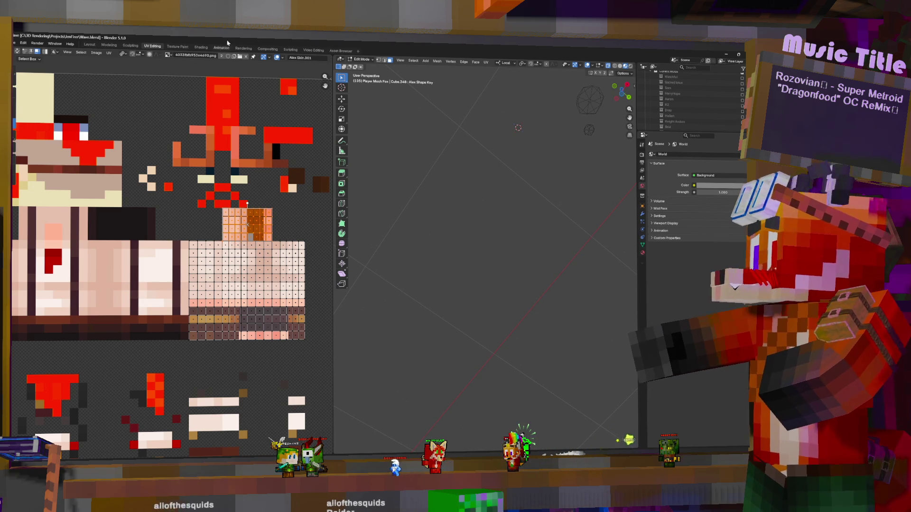
key("Tab")
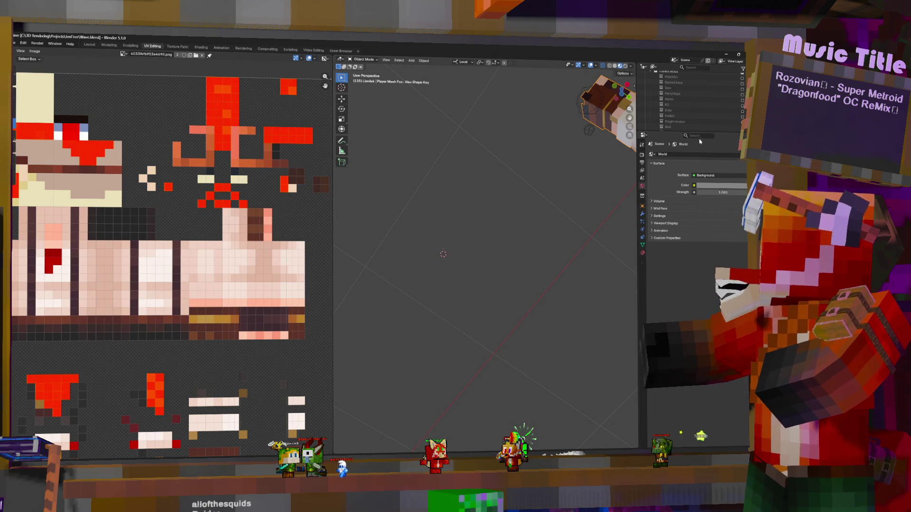
Frame the character, show its Object Data properties with shape keys and UV maps, and re-enter Edit Mode.
key("KP_Decimal")
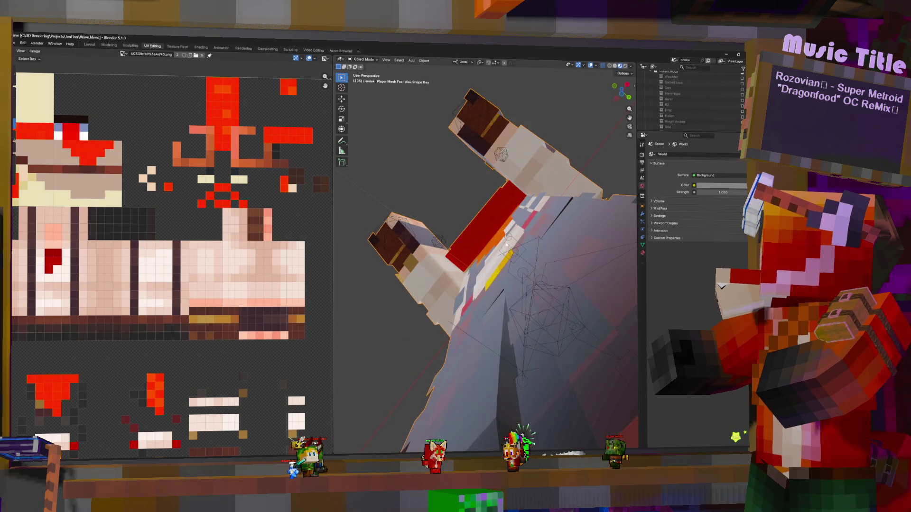
middle_click_drag(535, 309, 518, 305)
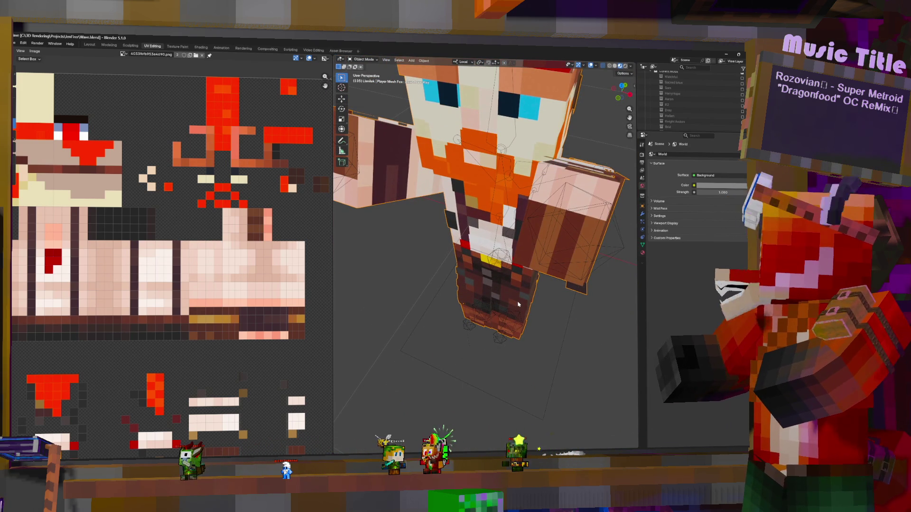
left_click(643, 244)
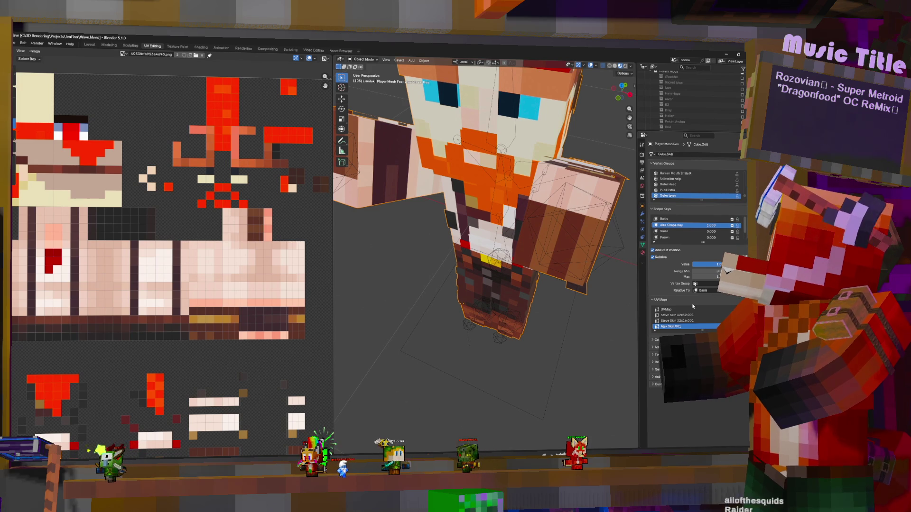
key("Tab")
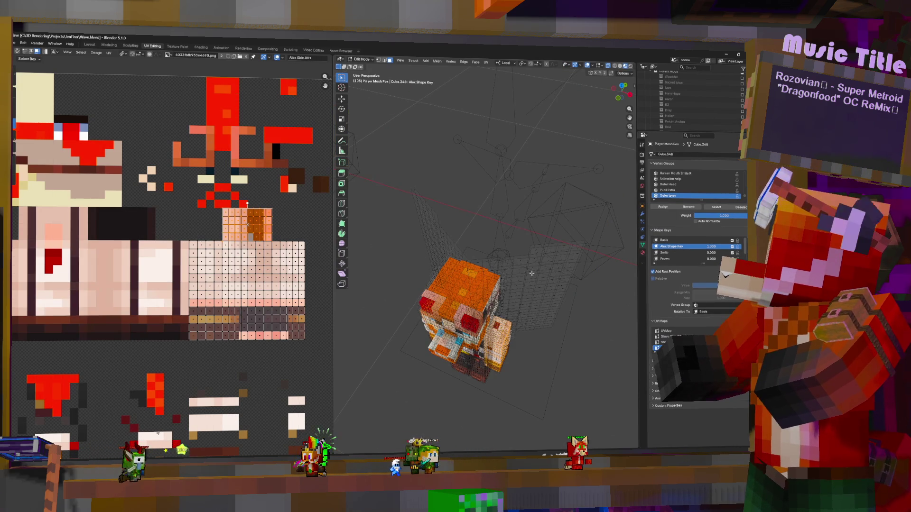
Brush-deselect faces across the model, then select one UV island on the skin texture.
middle_click_drag(509, 312, 511, 277)
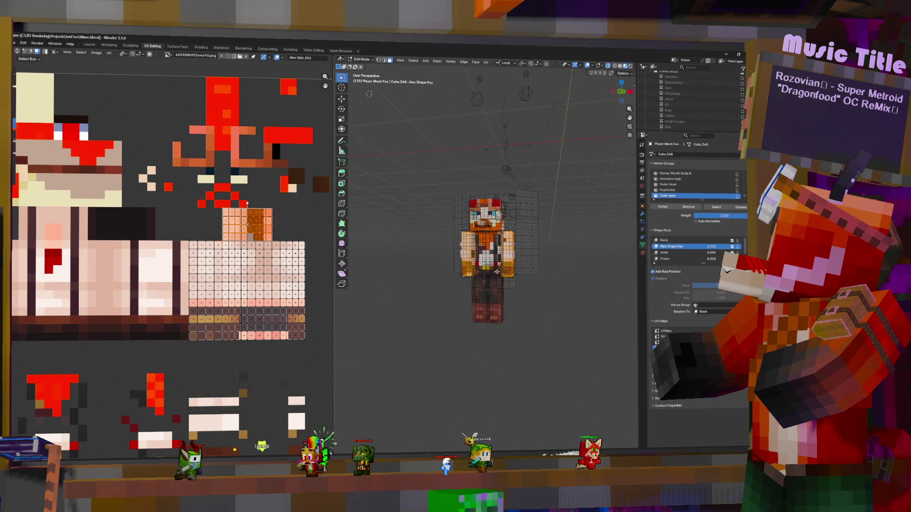
scroll(487, 260, "up", 3)
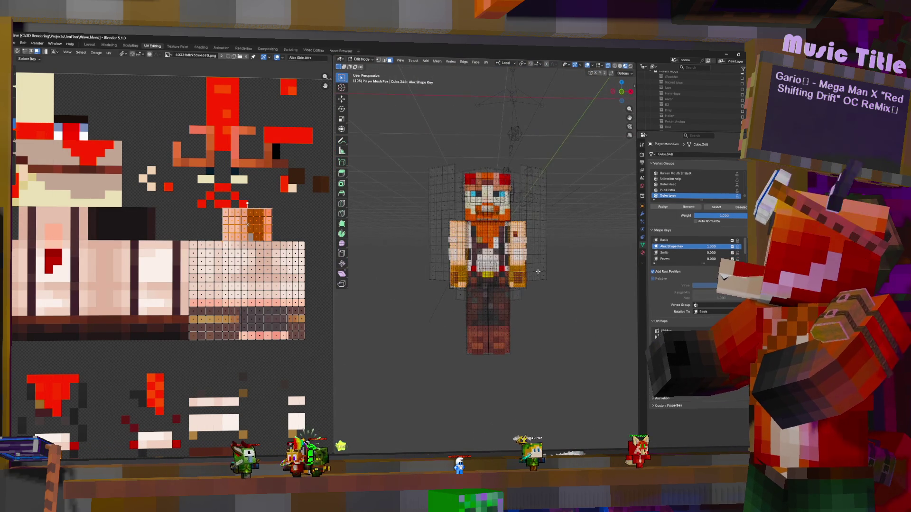
scroll(512, 195, "down", 4)
right_click(509, 189)
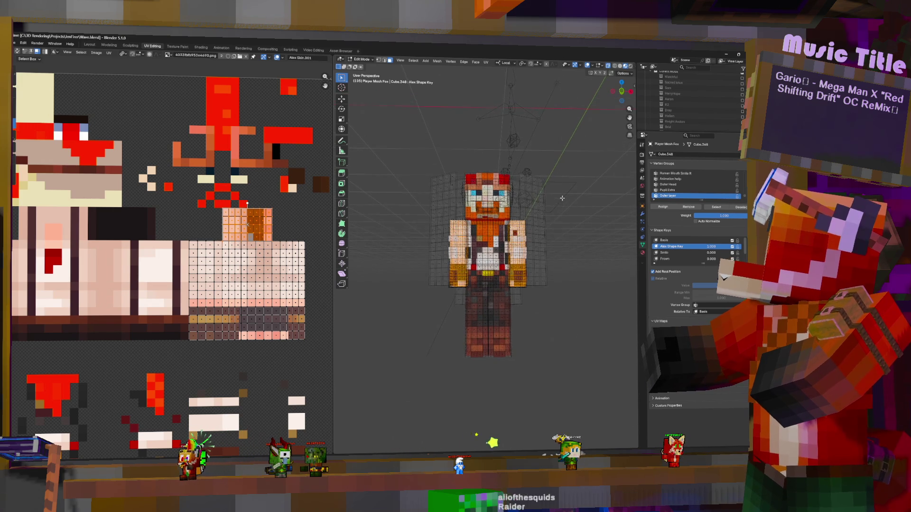
key("c")
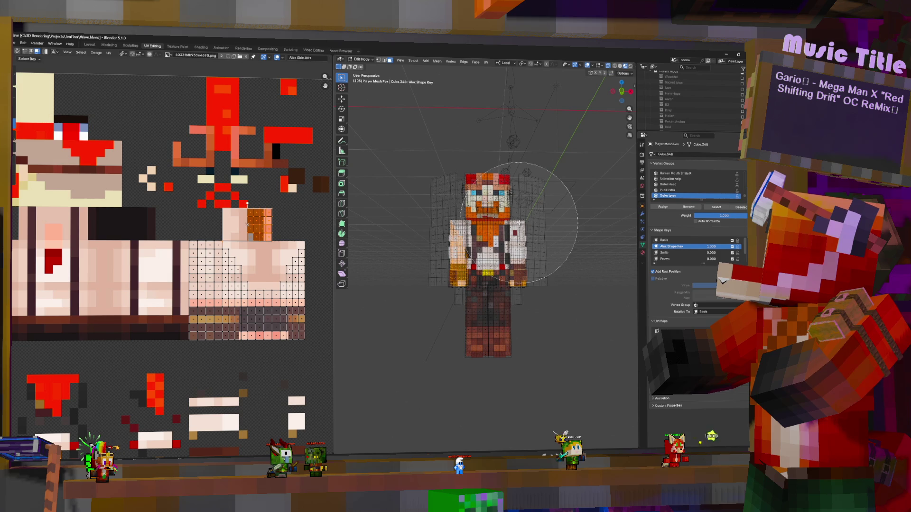
middle_click_drag(513, 222, 454, 214)
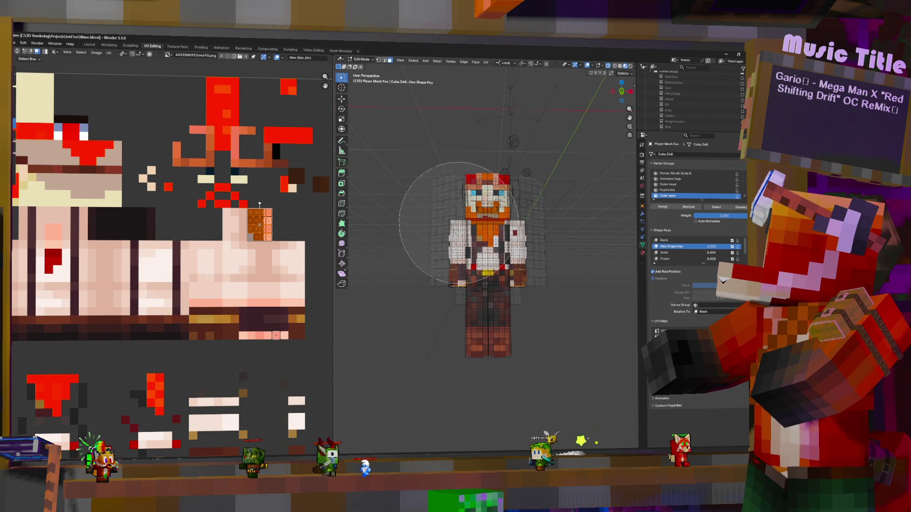
key("Escape")
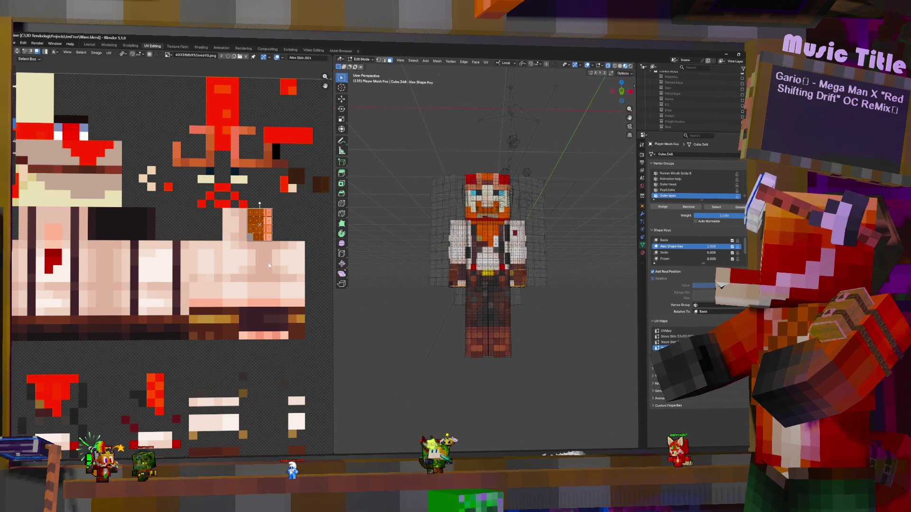
scroll(271, 308, "down", 8)
left_click(212, 344)
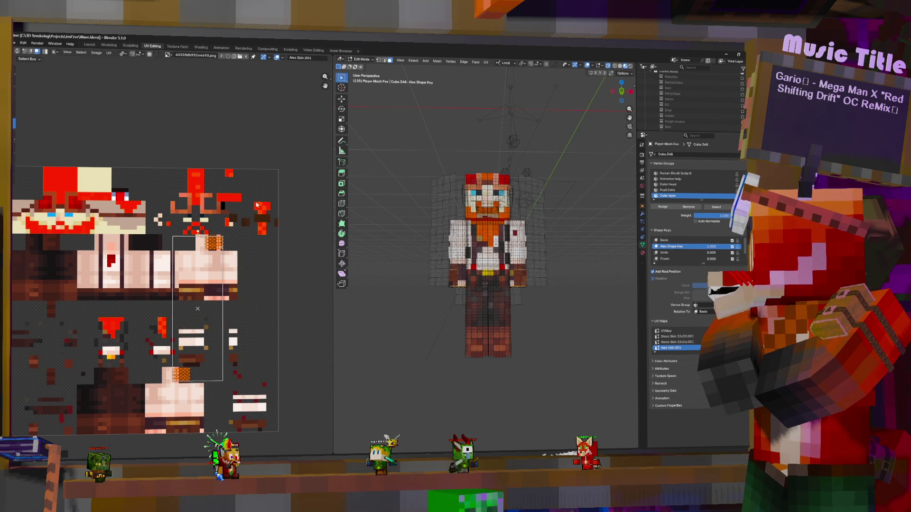
scroll(281, 347, "up", 2)
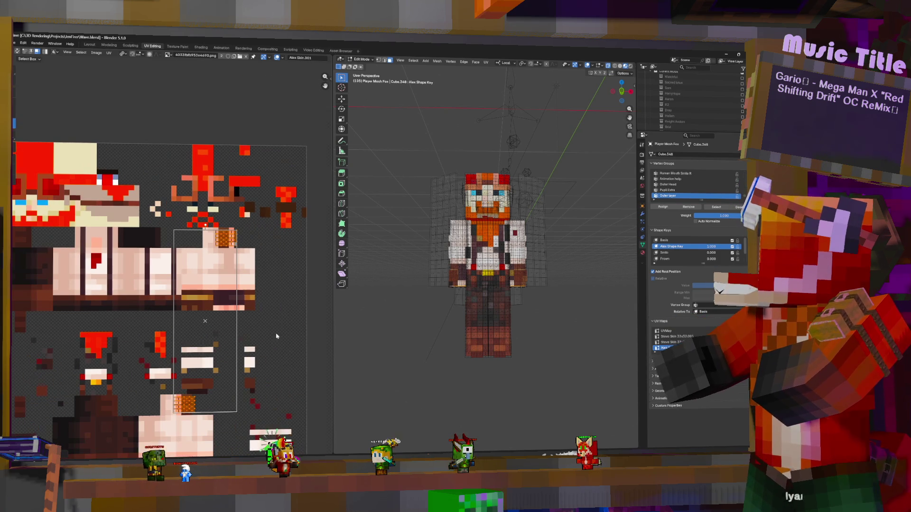
Scale the selected UV island evenly down to about 0.957 on the skin texture.
key("s")
key("y")
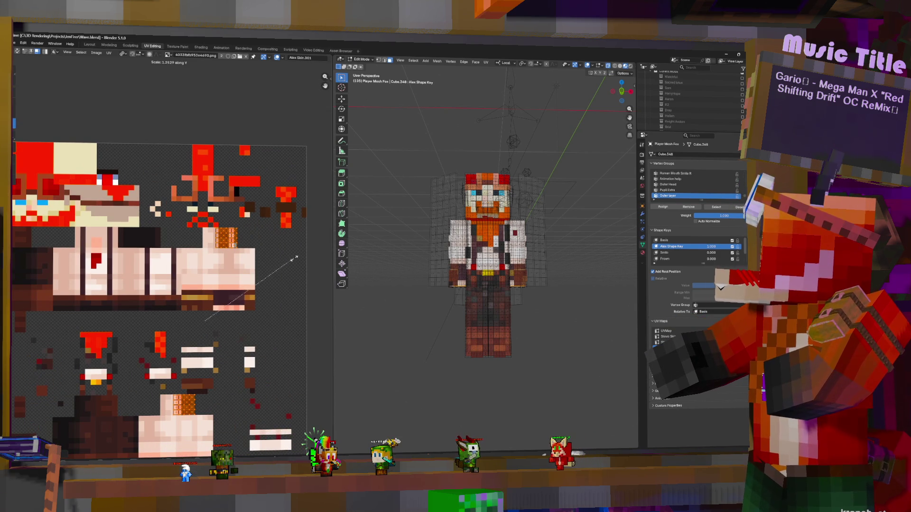
key("s")
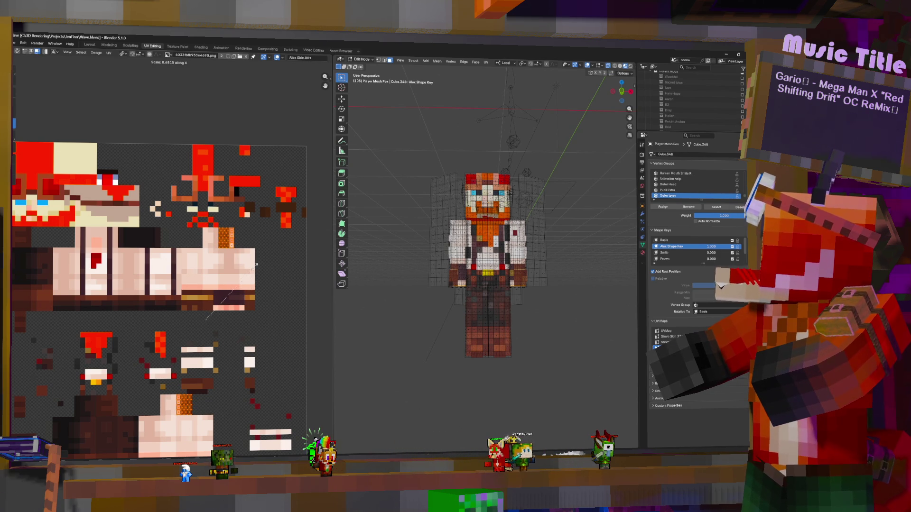
left_click(256, 264)
Return to object mode and inspect the reskinned character from a level front view.
key("Tab")
scroll(491, 263, "up", 5)
mouse_move(492, 264)
middle_mouse_down()
mouse_move(529, 330)
mouse_move(498, 285)
mouse_move(470, 285)
mouse_move(491, 306)
mouse_move(455, 285)
mouse_move(427, 292)
mouse_move(500, 290)
mouse_move(494, 285)
middle_mouse_up()
scroll(498, 285, "up", 2)
scroll(491, 284, "up", 2)
scroll(484, 285, "up", 2)
scroll(484, 285, "down", 1)
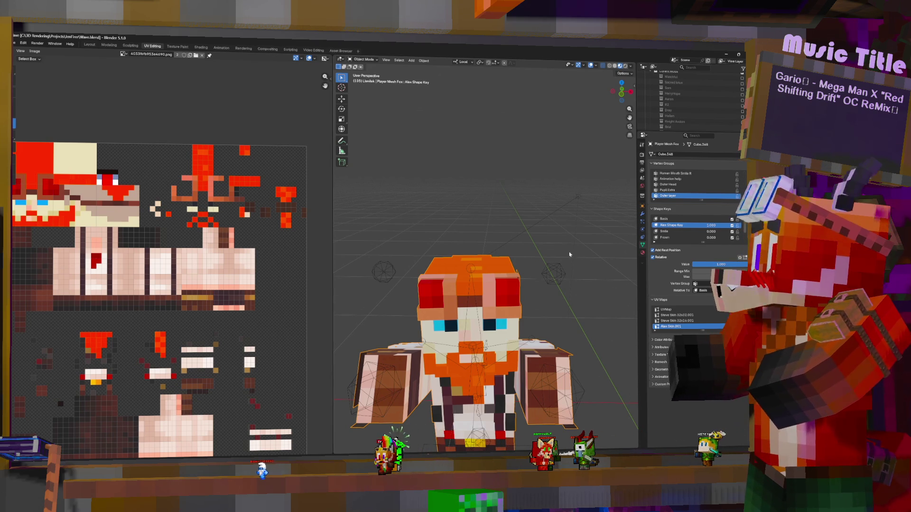
middle_click_drag(629, 402, 569, 296)
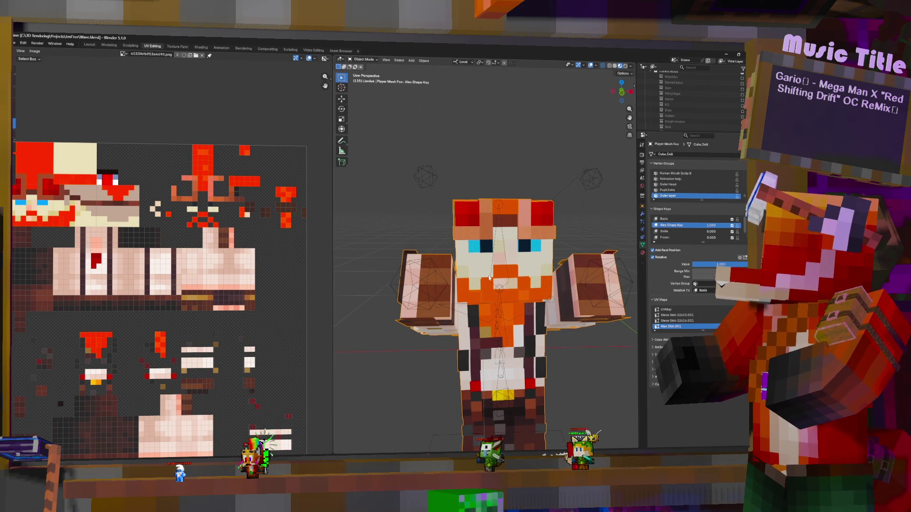
scroll(539, 314, "down", 3)
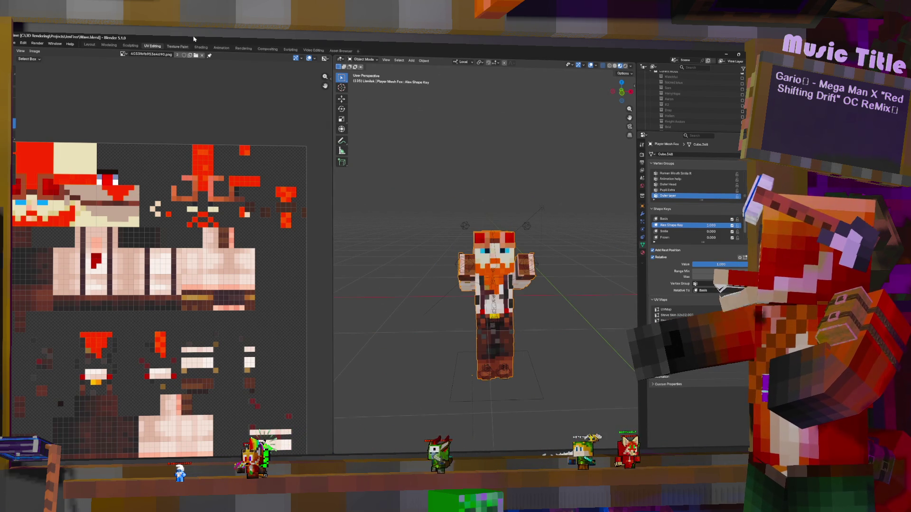
left_click(221, 48)
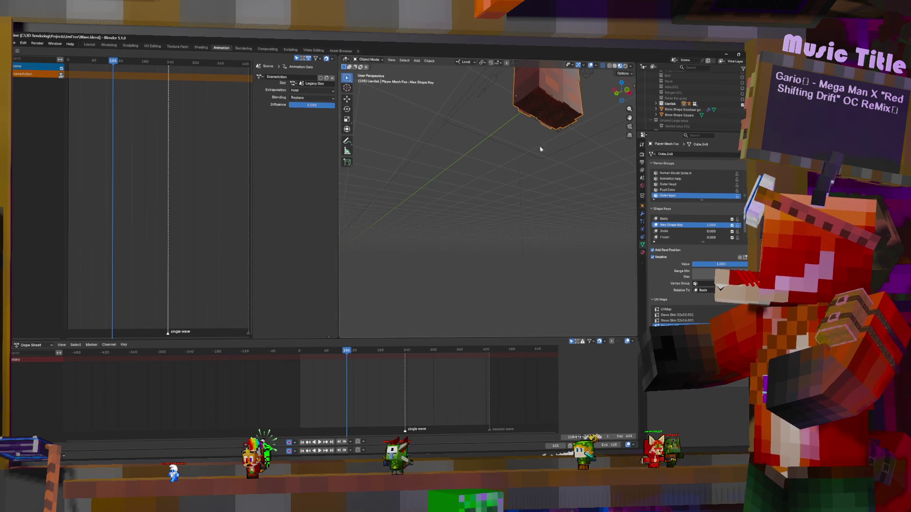
Select the fox rig in pose mode with the Body and Head bones selected.
middle_click_drag(546, 163, 487, 115)
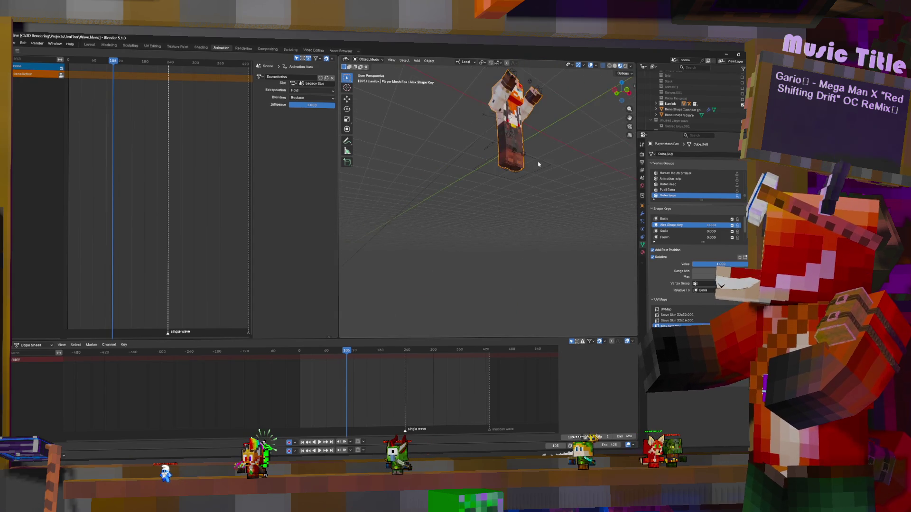
left_click(496, 97)
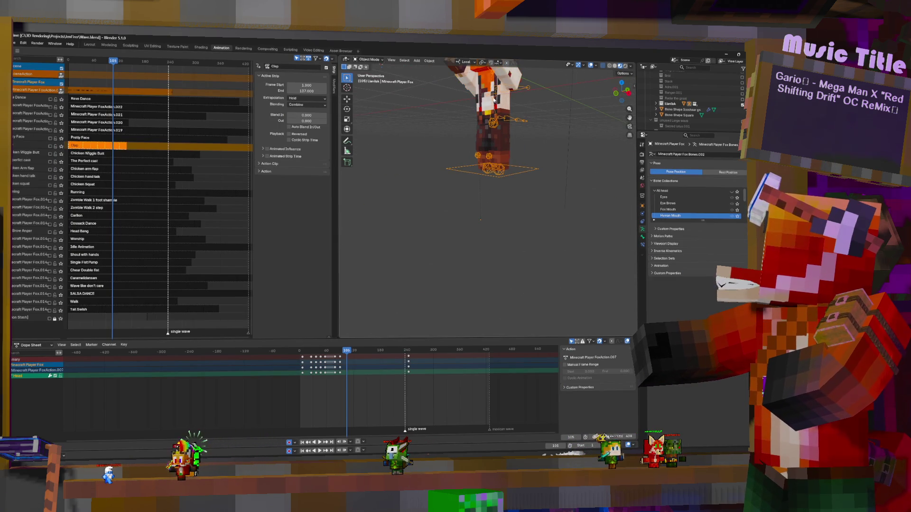
middle_click_drag(494, 99, 431, 179)
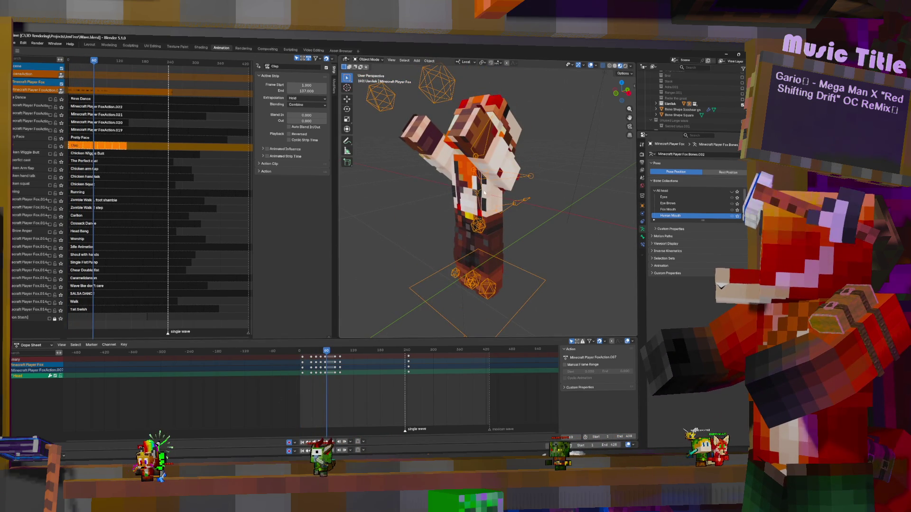
key("ctrl+Tab")
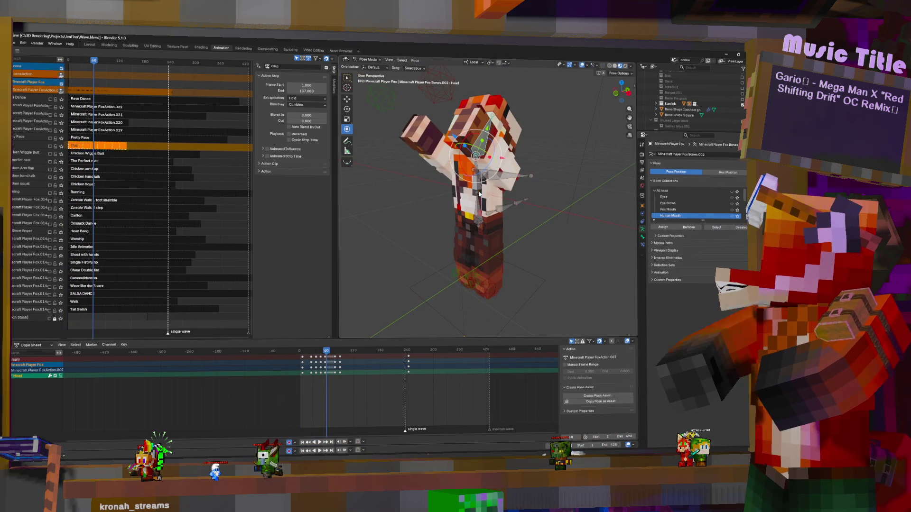
left_click(478, 226)
left_click(476, 132, "shift")
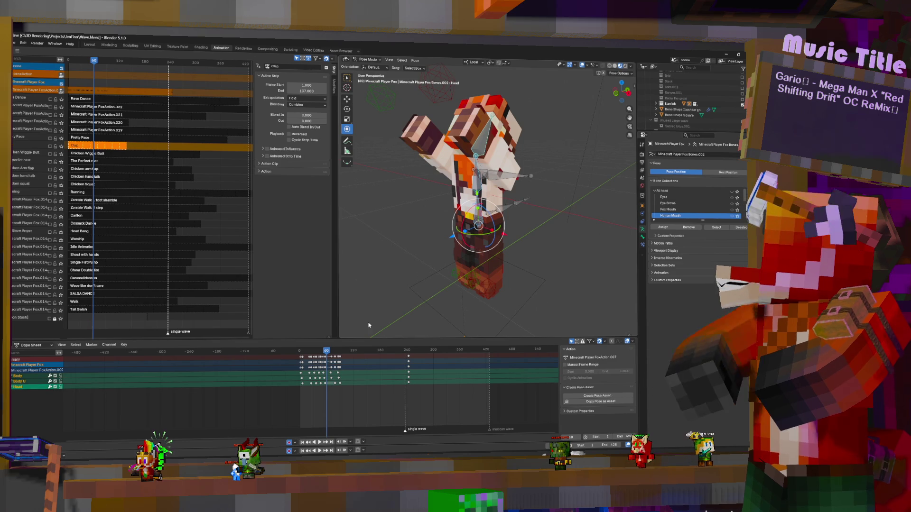
scroll(314, 376, "up", 2)
scroll(314, 375, "up", 3)
Delete the selected keyframes at frame 48 and preview the animation.
left_click_drag(279, 383, 303, 379)
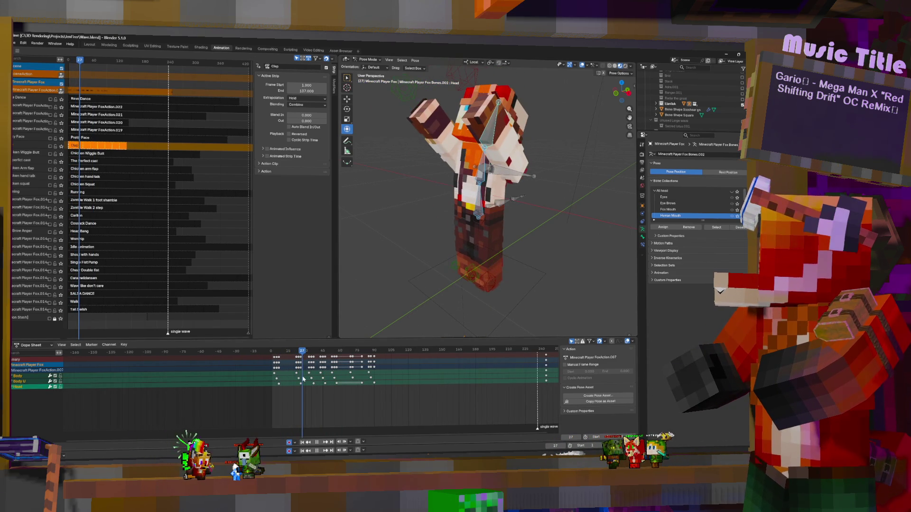
left_click_drag(304, 379, 326, 378)
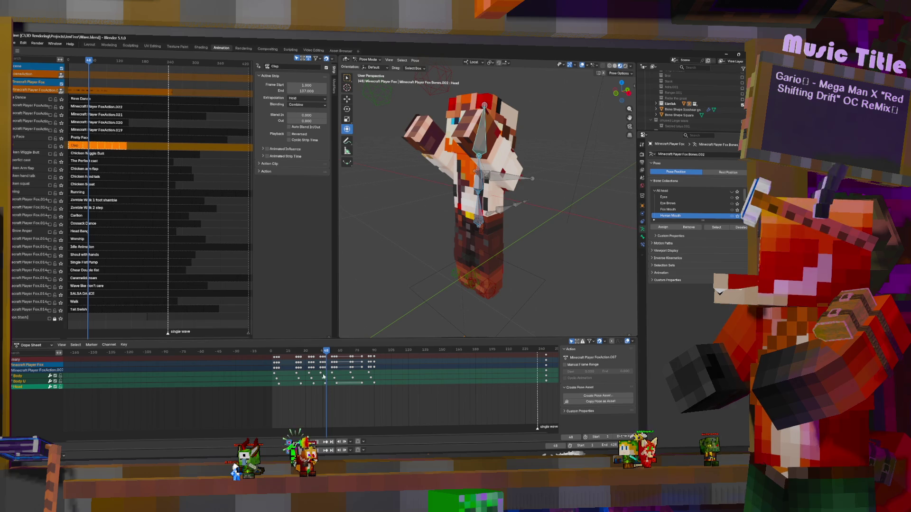
left_click(308, 375)
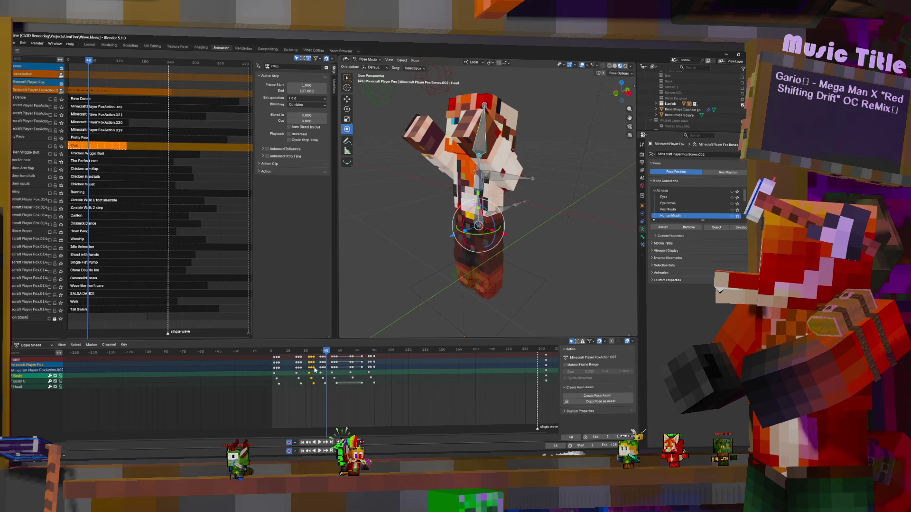
key("Delete")
key("space")
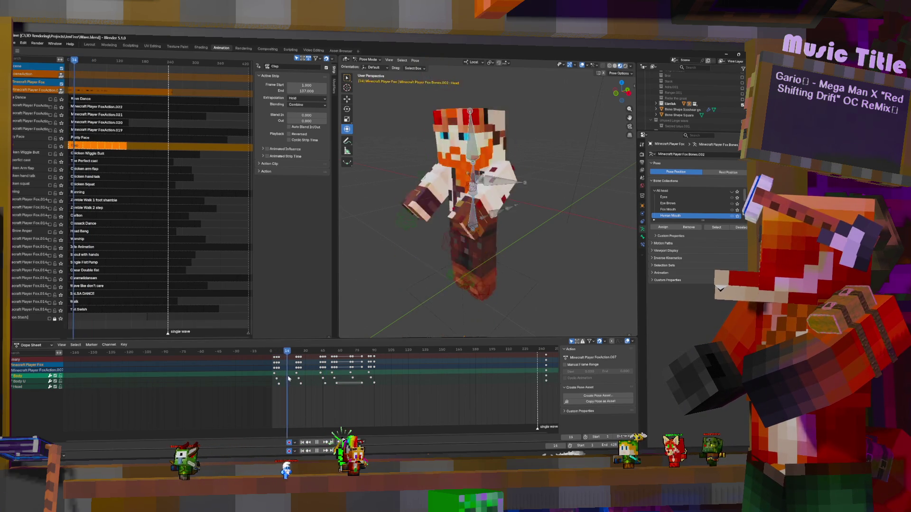
Rotate the head on its local X axis around frame 43, tilting the head and upper body.
left_click_drag(311, 372, 334, 370)
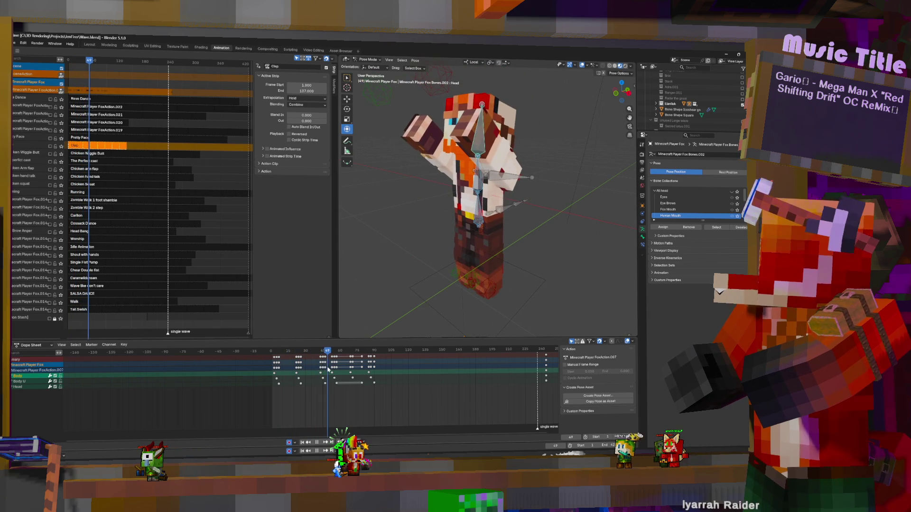
left_click(322, 375)
left_click(322, 375)
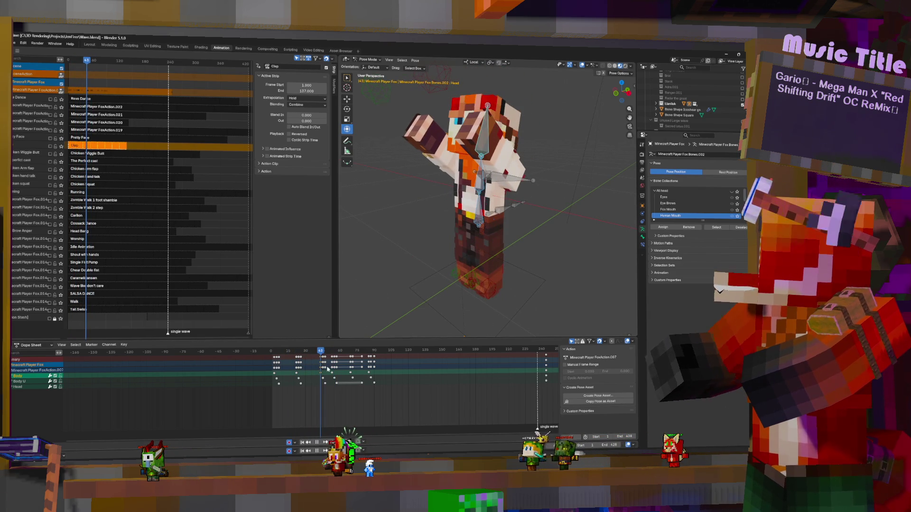
key("r")
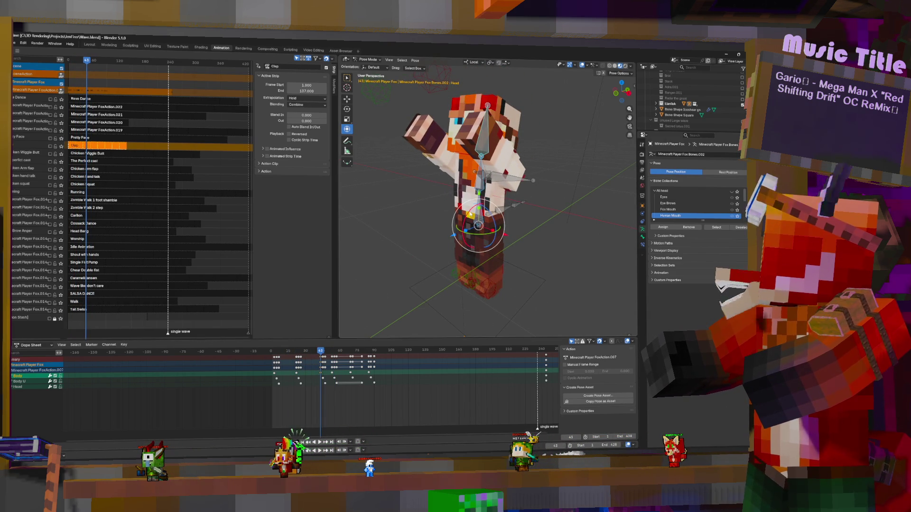
key("x")
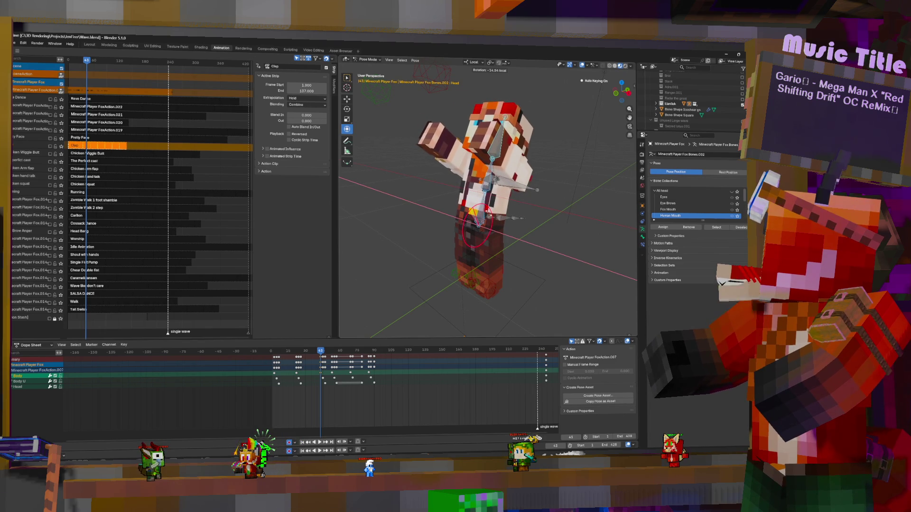
left_click(464, 238)
left_click(491, 64)
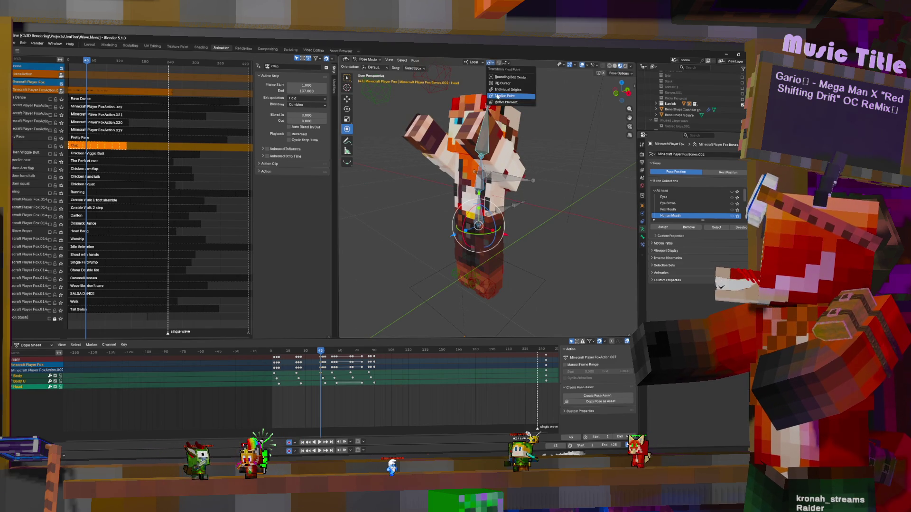
left_click(507, 96)
left_click_drag(478, 214, 498, 206)
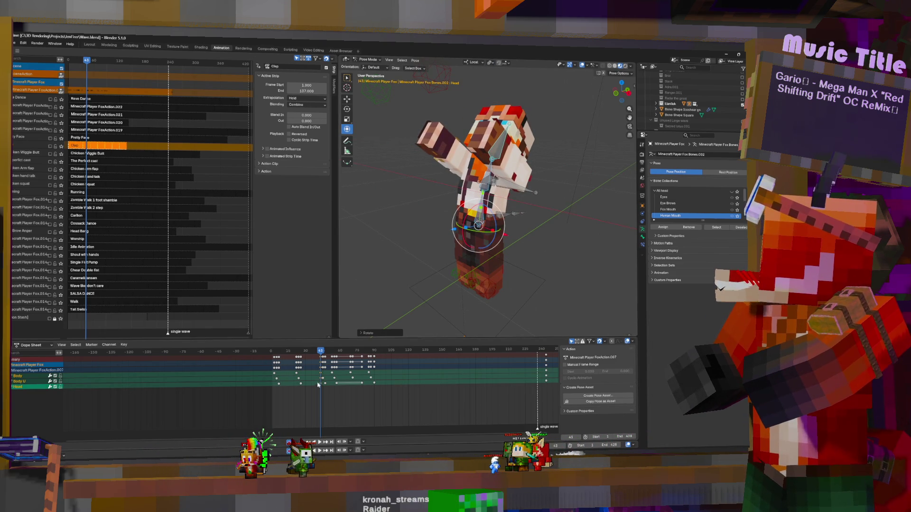
Shift the head keyframes two frames later and preview the timing.
left_click_drag(321, 382, 326, 383)
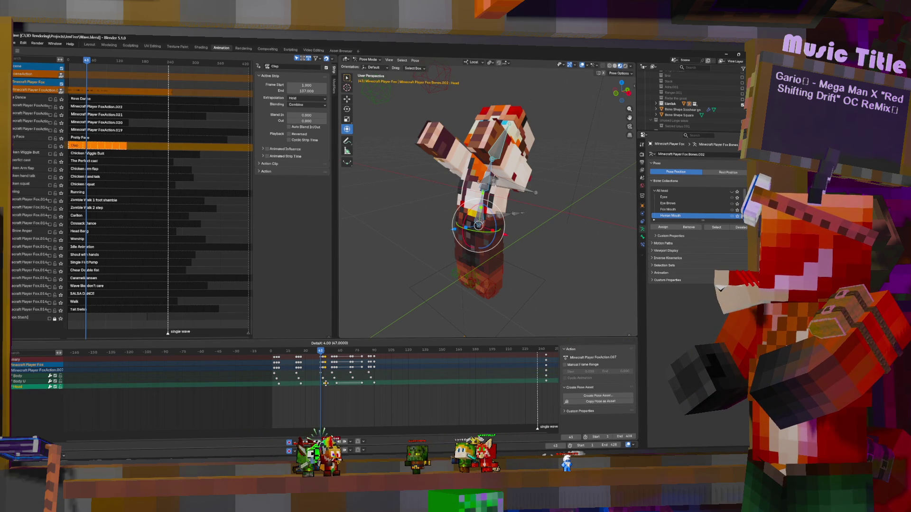
left_click(316, 378)
key("space")
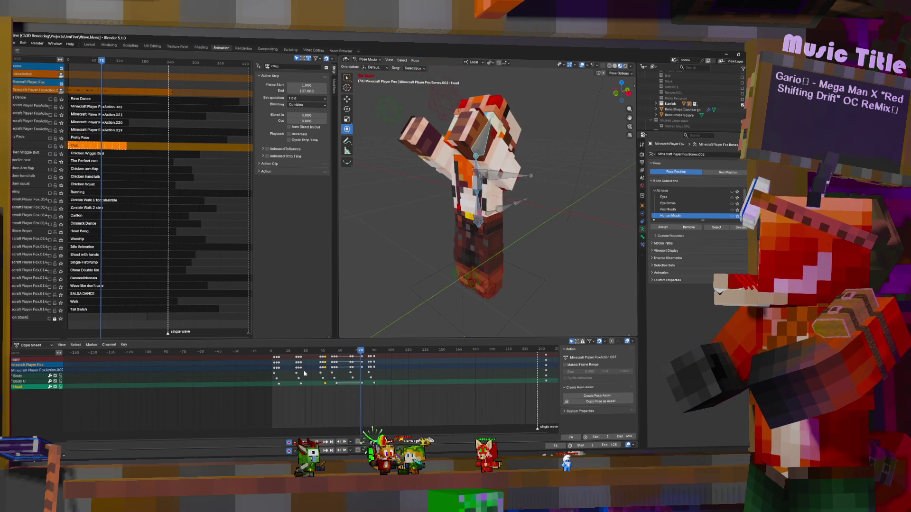
Move the Body U keyframes earlier from frame 45 to 36 and play back the wave.
left_click(324, 380)
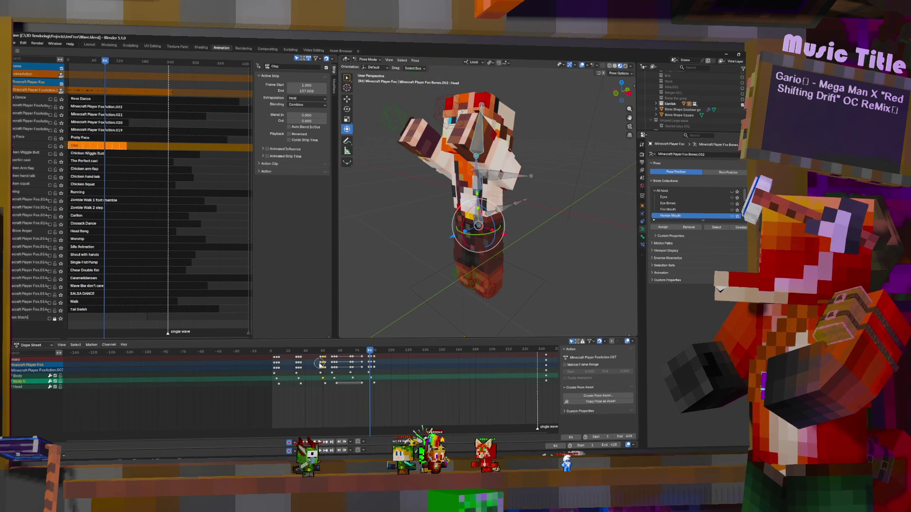
left_click_drag(322, 361, 311, 365)
key("space")
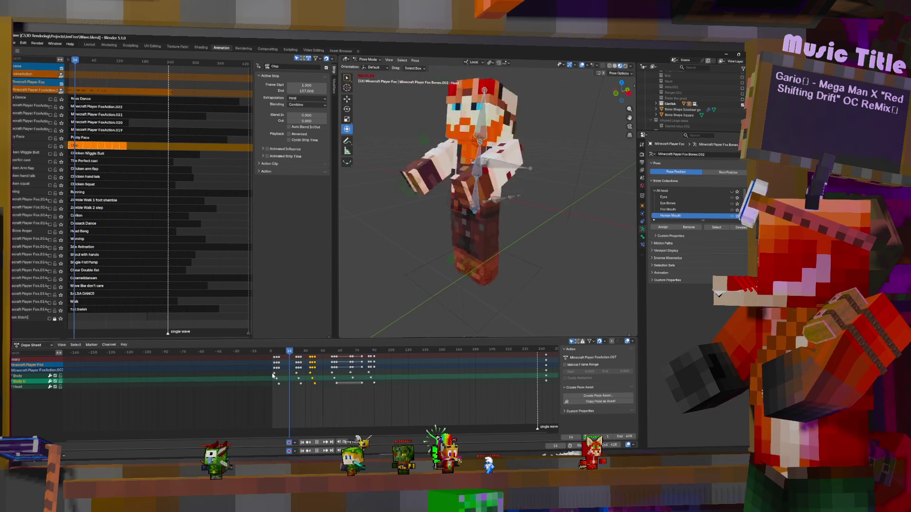
key("space")
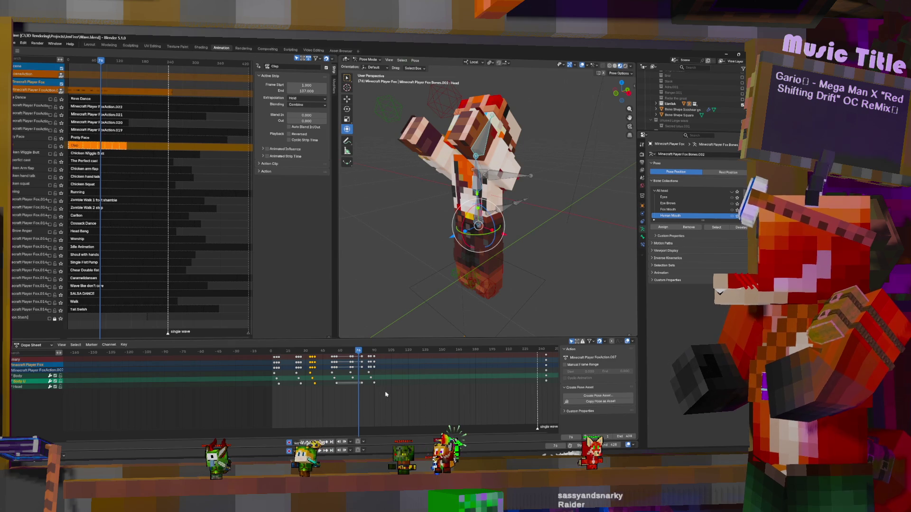
Move the chosen keyframes four frames earlier and rescale their spacing around frame 42.
left_click(367, 369)
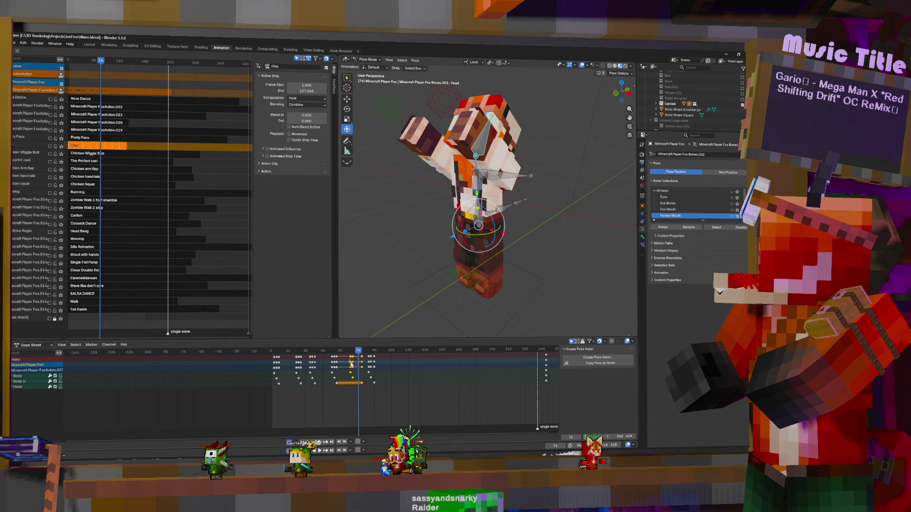
left_click_drag(334, 365, 327, 365)
left_click(327, 364)
left_click(320, 350)
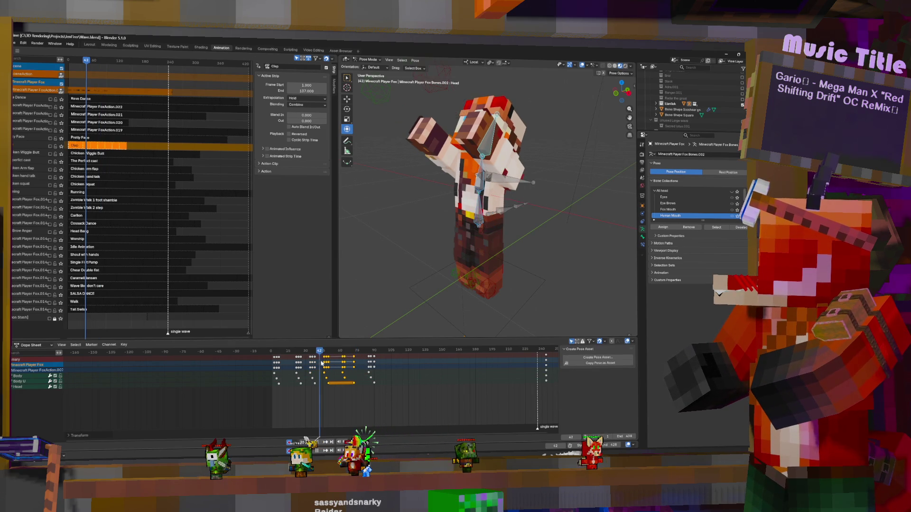
key("s")
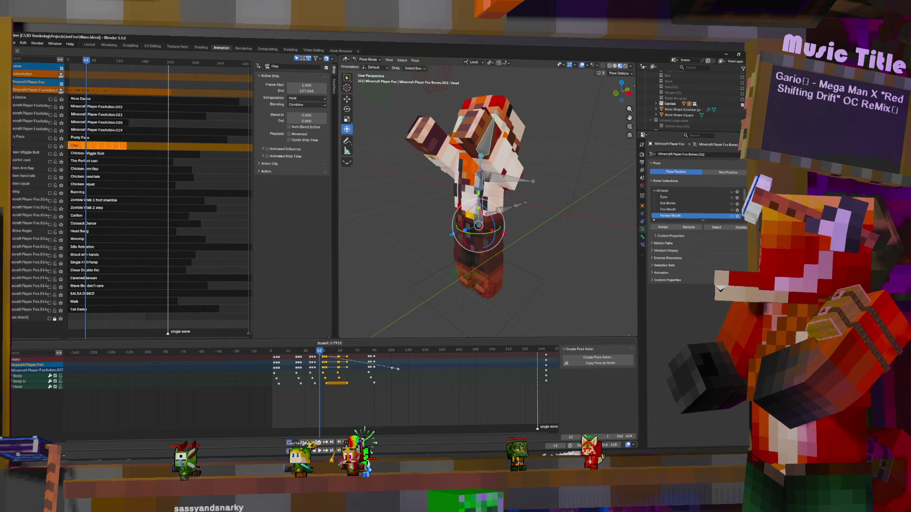
left_click(340, 363)
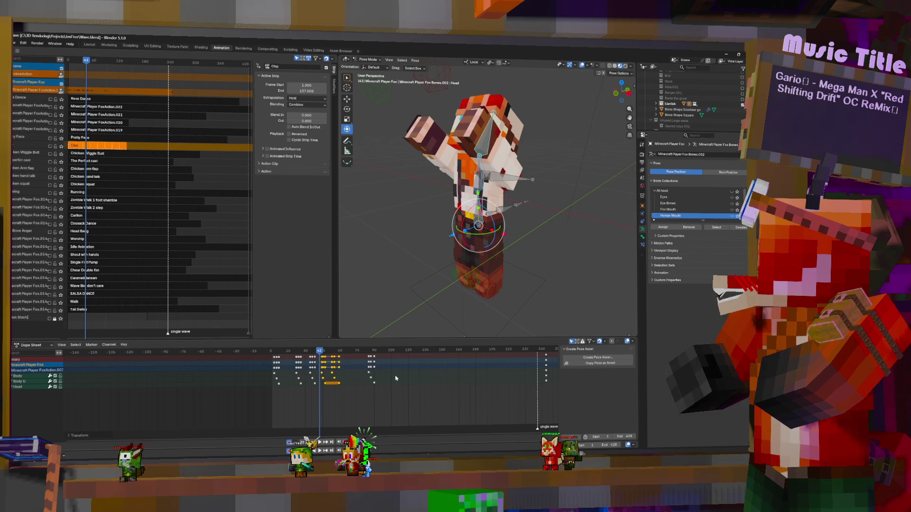
Move a single Body keyframe nine frames earlier, review the wave, then make the Body bone active.
left_click(374, 365)
key("g")
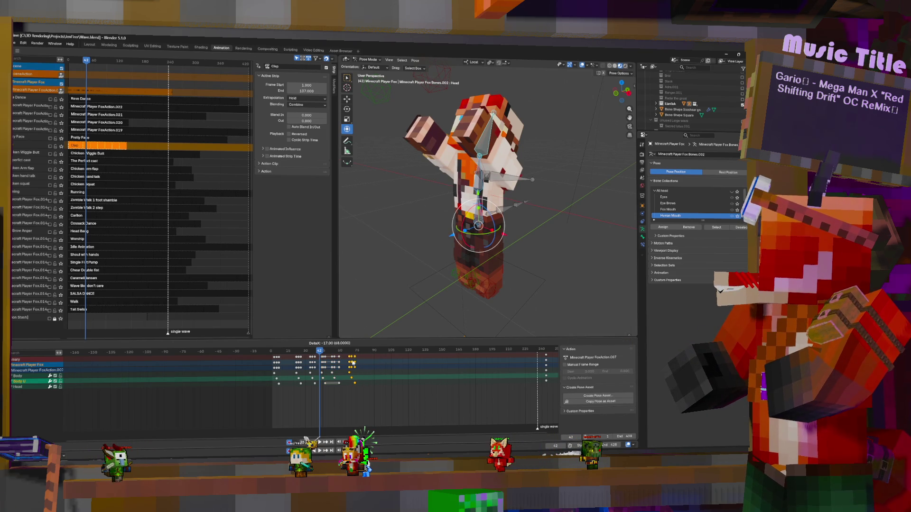
left_click(288, 364)
key("space")
key("space")
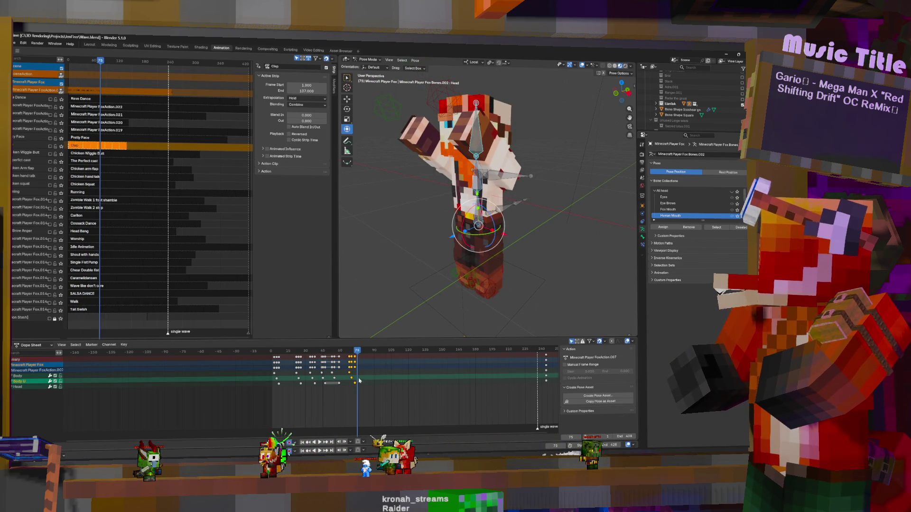
key("space")
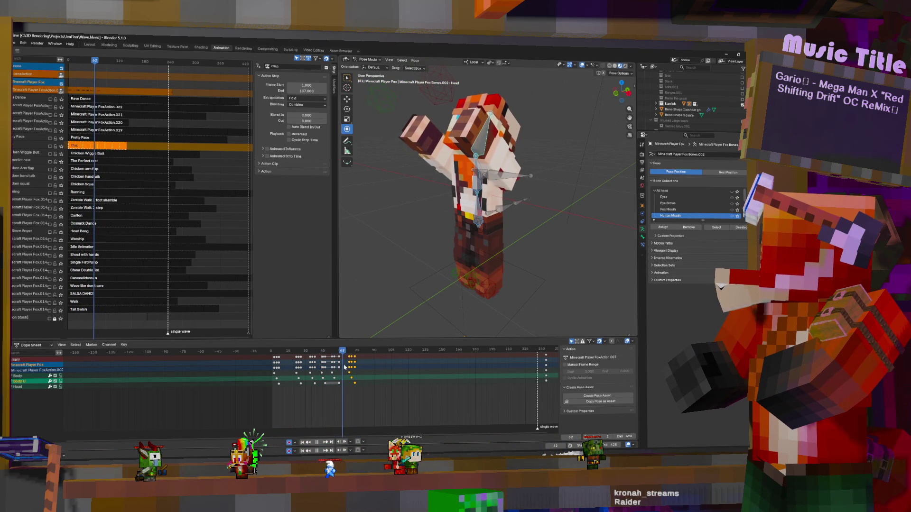
left_click_drag(346, 368, 322, 371)
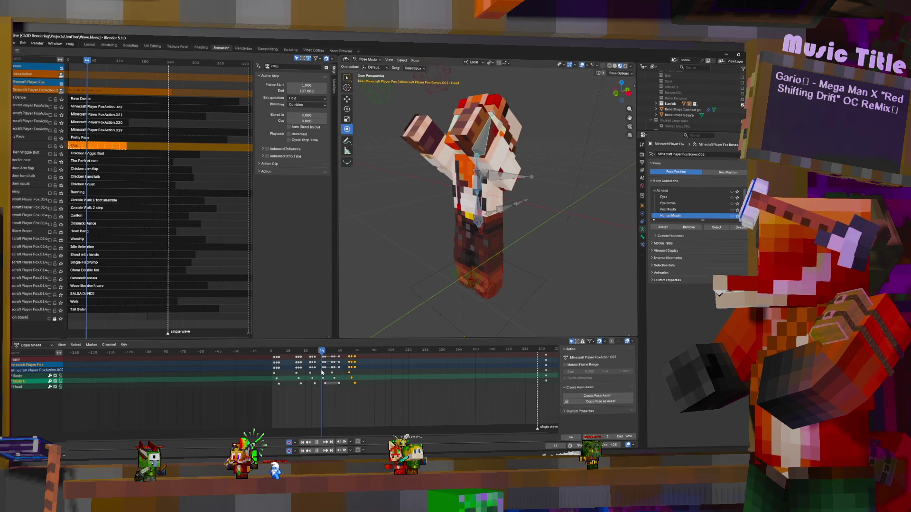
key("space")
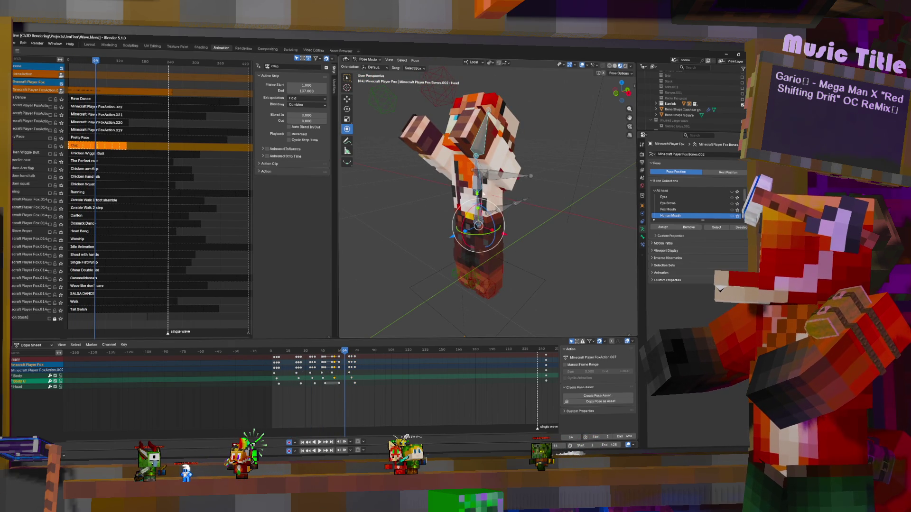
left_click(440, 292)
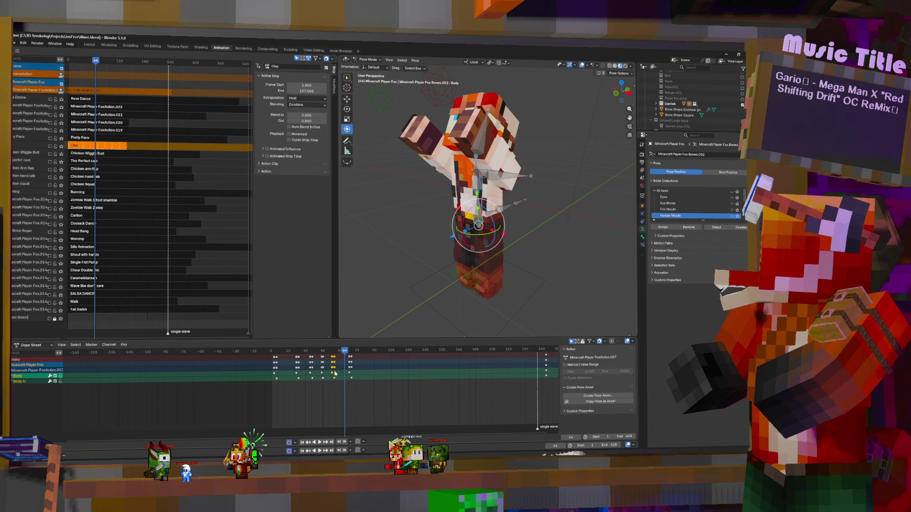
key("Left")
key("Left")
key("Left")
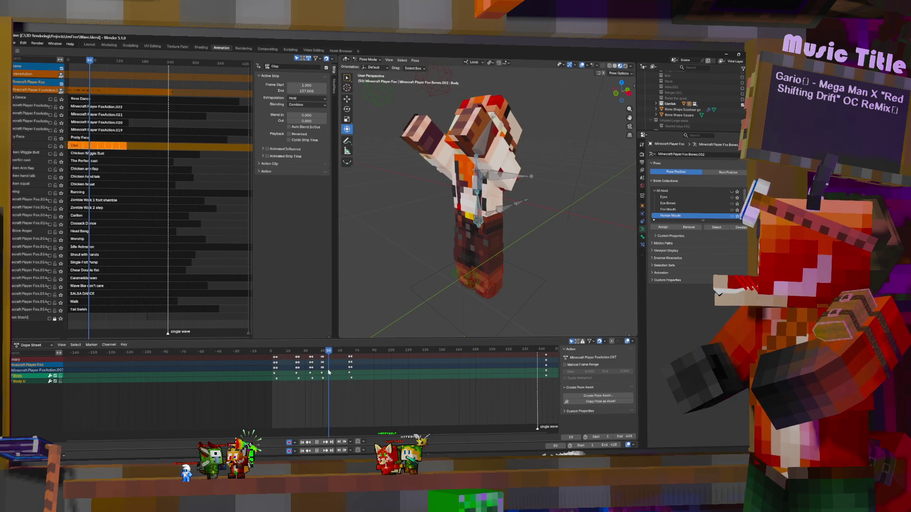
key("Right")
key("Right")
key("i")
key("Right")
key("Right")
key("Right")
key("Right")
key("Right")
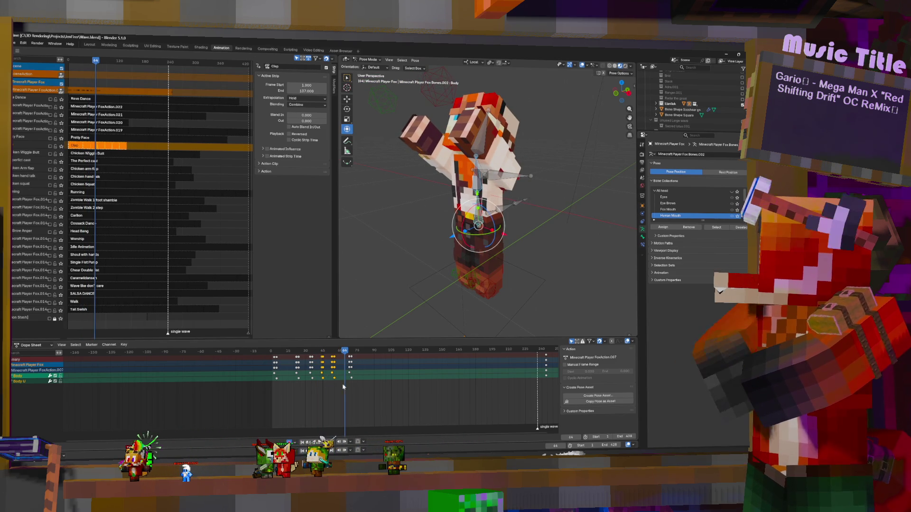
key("Delete")
key("space")
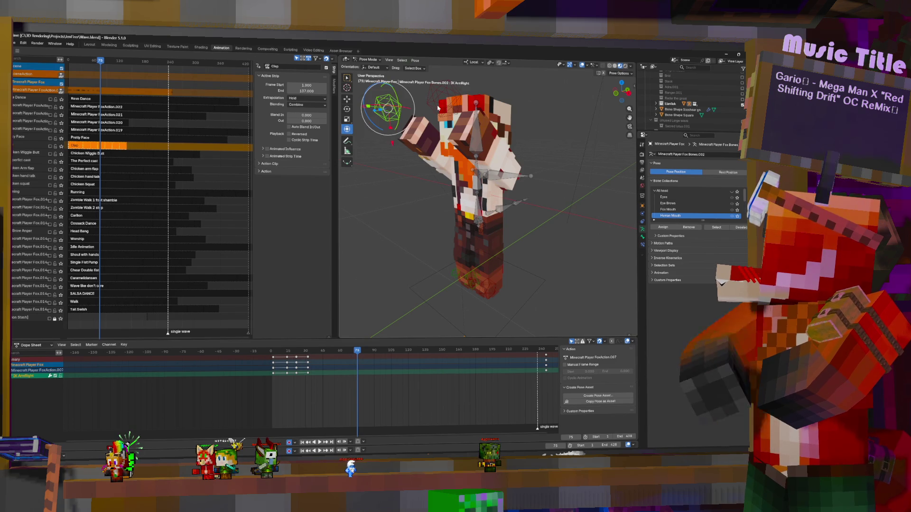
Key new IK arm control positions at about frame 40 and a later frame with auto-keying.
left_click_drag(307, 367, 324, 365)
key("g")
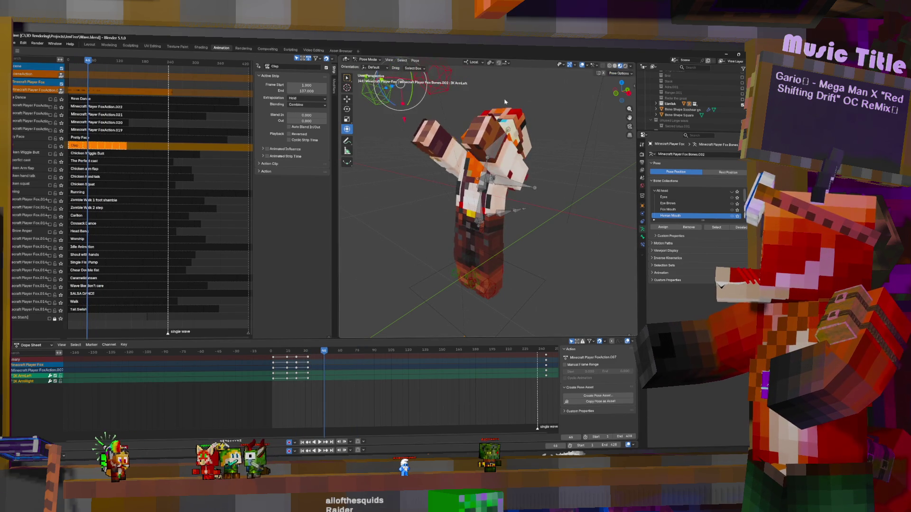
left_click(516, 103)
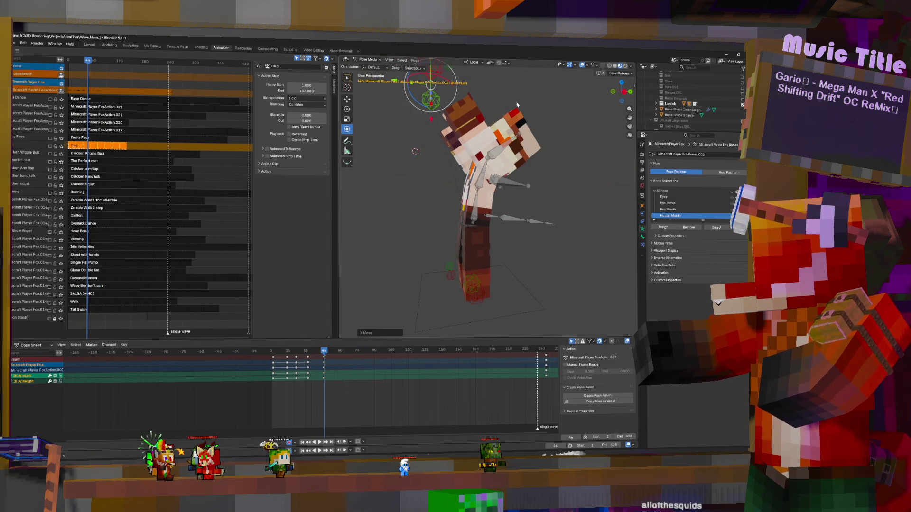
left_click(344, 376)
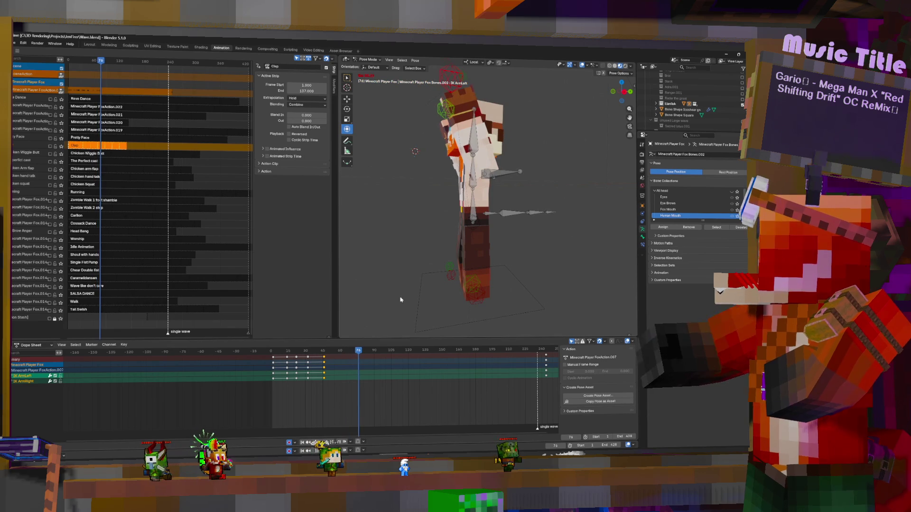
key("g")
left_click(415, 152)
Rotate the arm forward and play back to check the wave.
left_click_drag(426, 165, 320, 361)
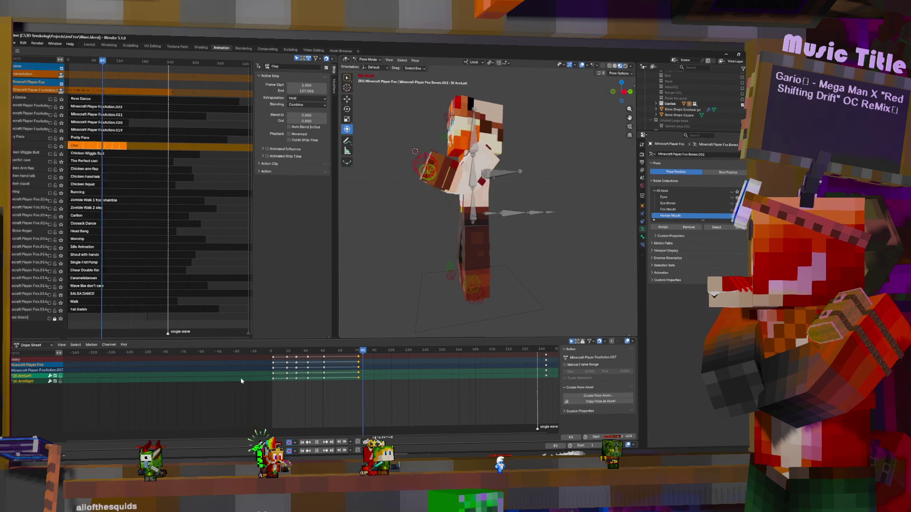
key("space")
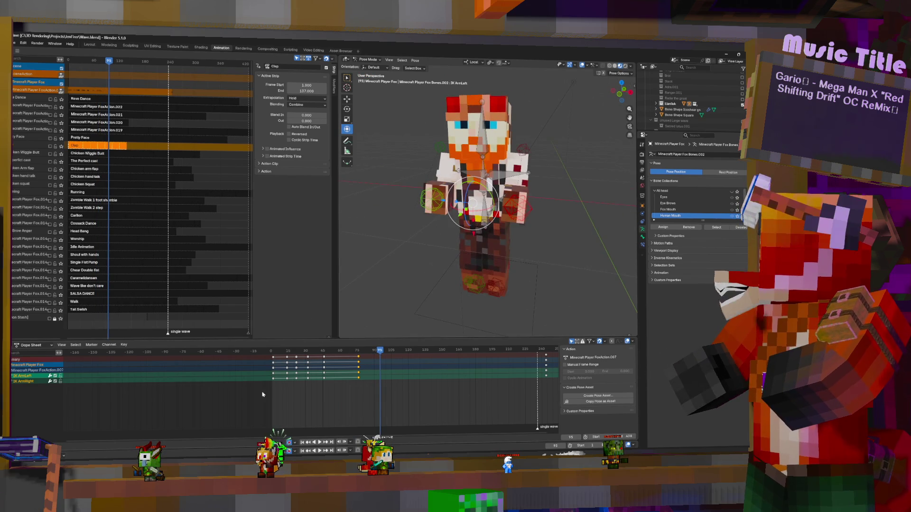
key("space")
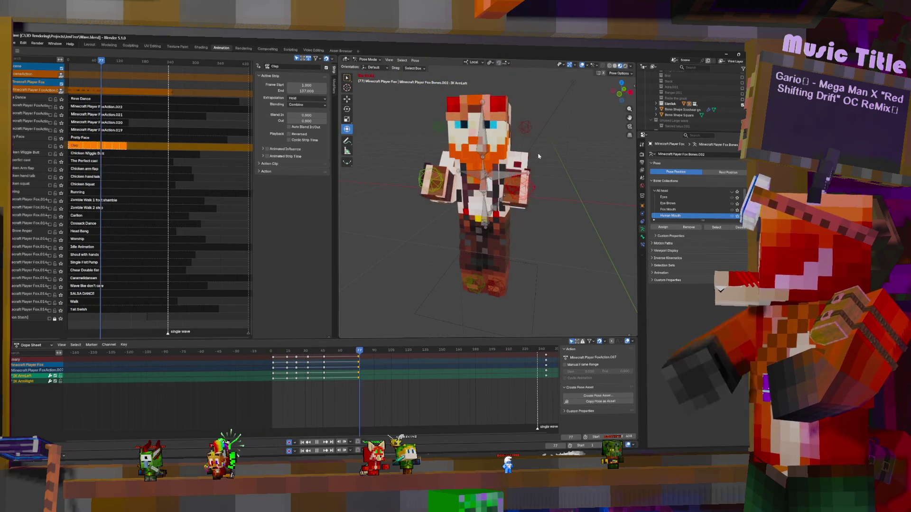
scroll(538, 156, "down", 4)
key("space")
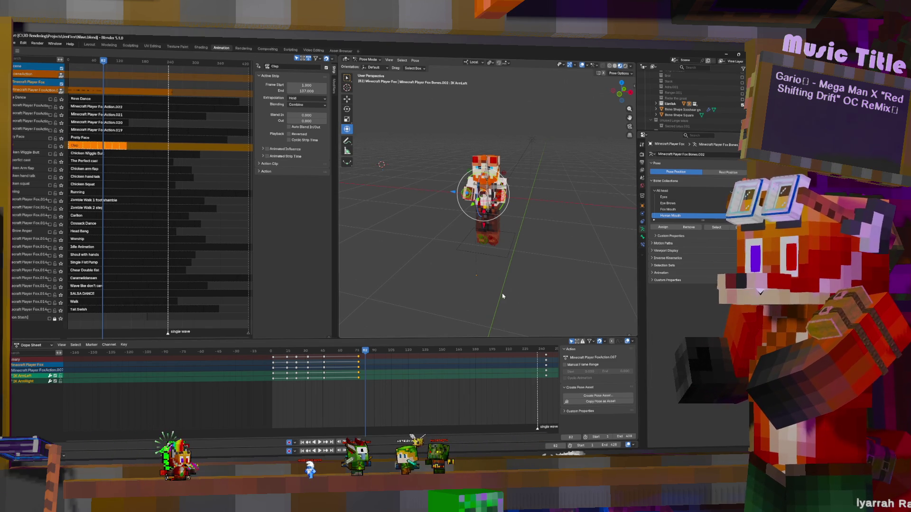
Switch the fox player to object mode and bring up the Add menu of mesh primitives.
key("ctrl+Tab")
key("shift+a")
mouse_move(402, 190)
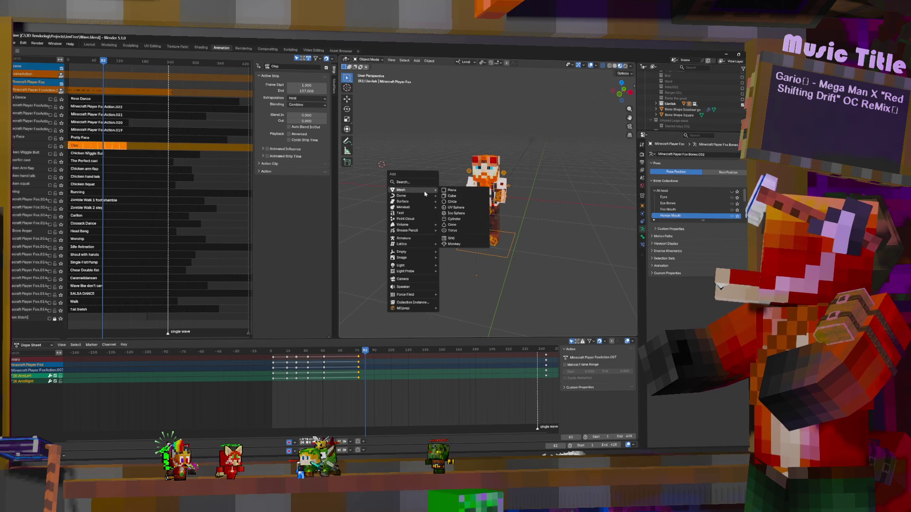
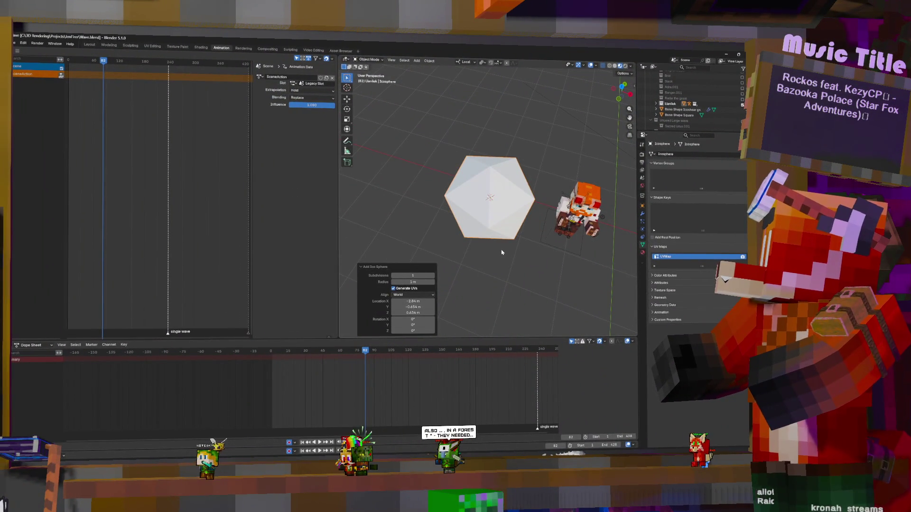
Add a new Geometry Nodes workspace for the icosphere.
mouse_move(509, 228)
middle_mouse_down()
mouse_move(474, 233)
mouse_move(485, 235)
middle_mouse_up()
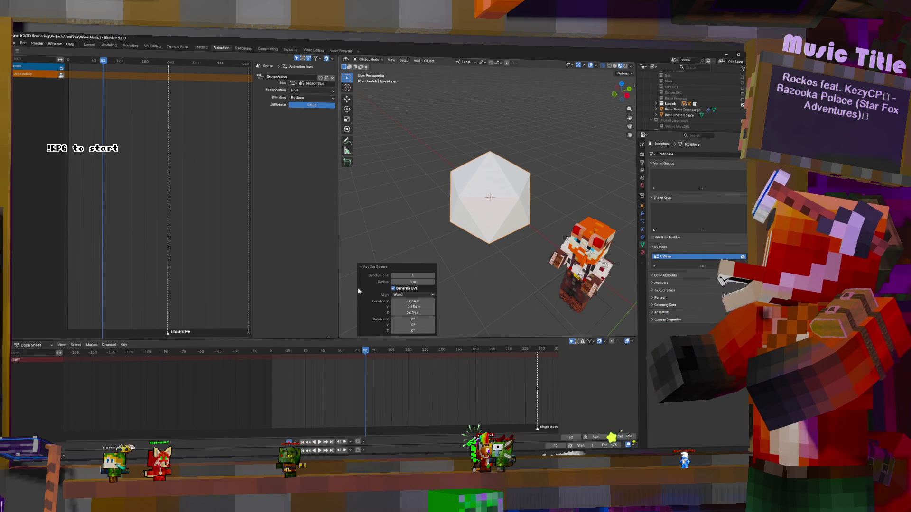
mouse_move(540, 175)
middle_mouse_down()
mouse_move(481, 181)
mouse_move(491, 178)
middle_mouse_up()
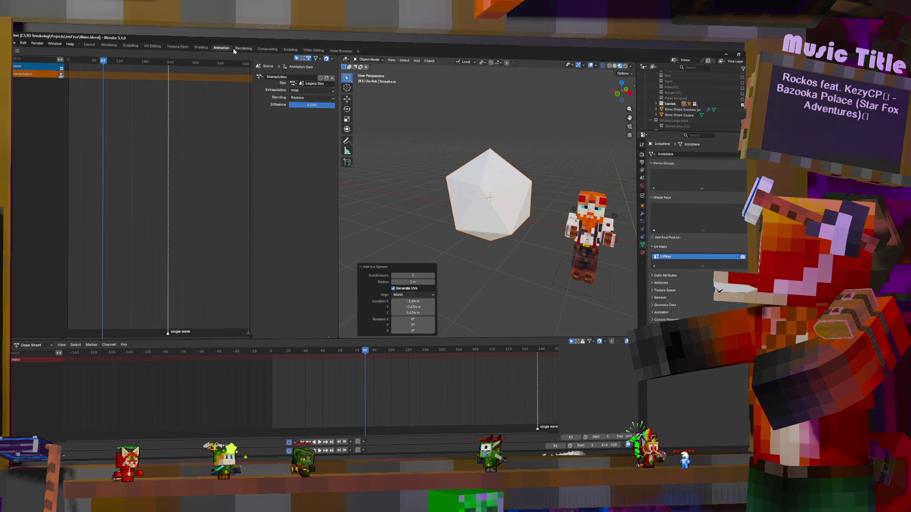
left_click(359, 52)
mouse_move(333, 69)
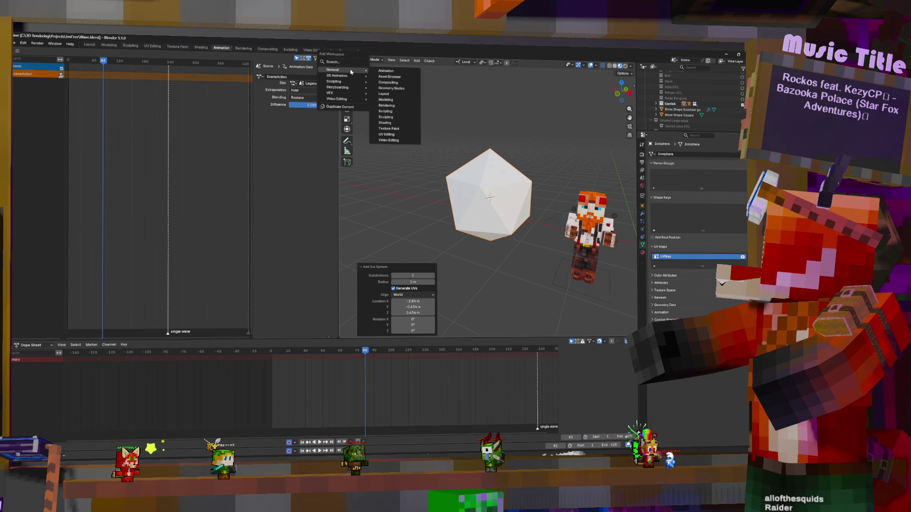
left_click(390, 88)
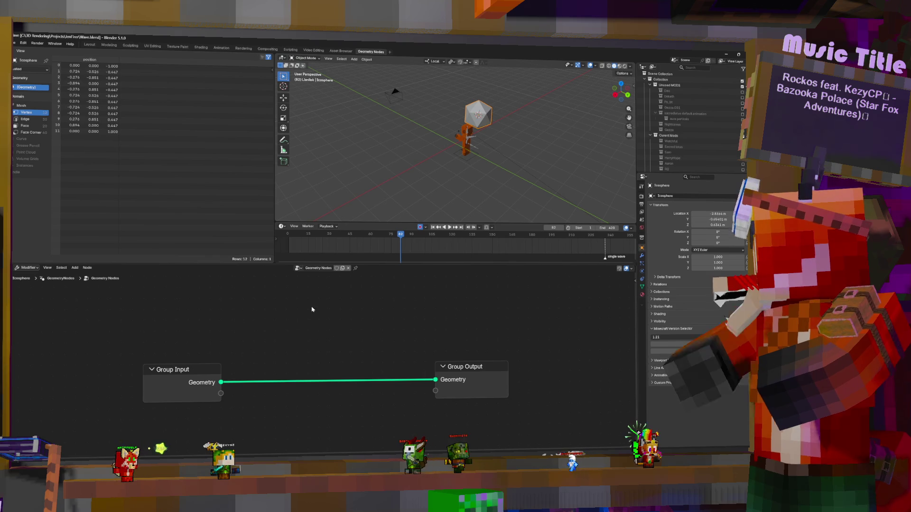
Add a Mesh to Points node and move the Group Output node further right.
key("shift+a")
left_click(285, 254)
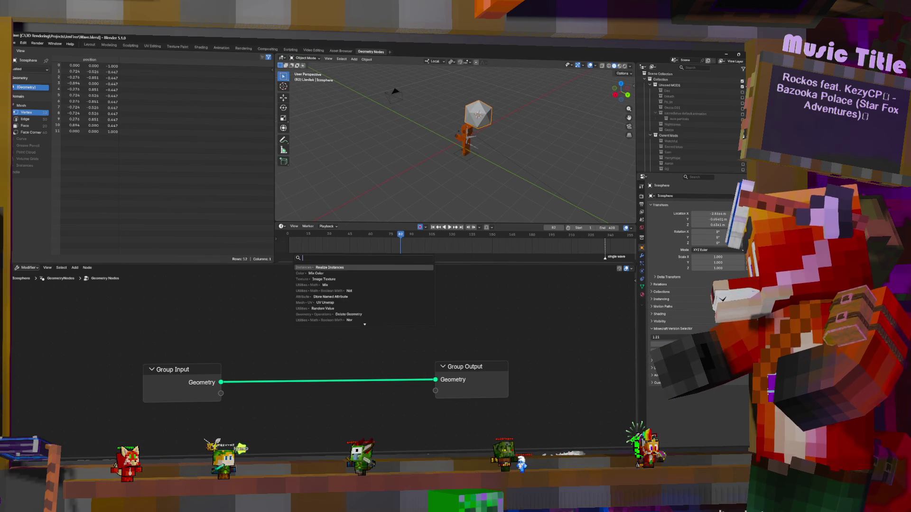
type("mes")
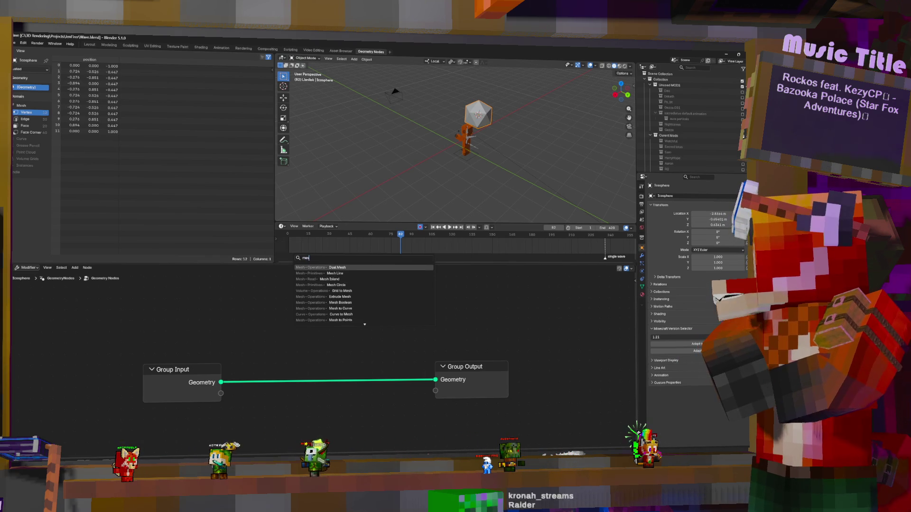
type("h to poin")
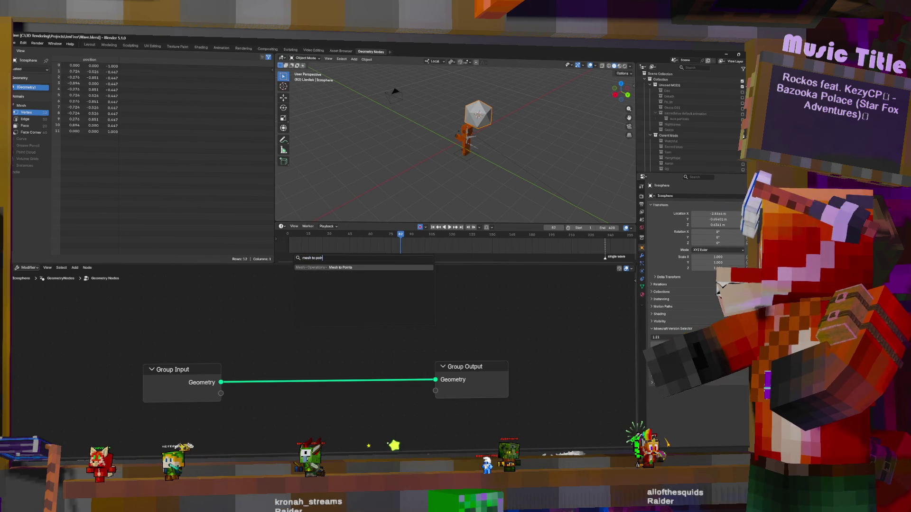
key("Return")
left_click(313, 271)
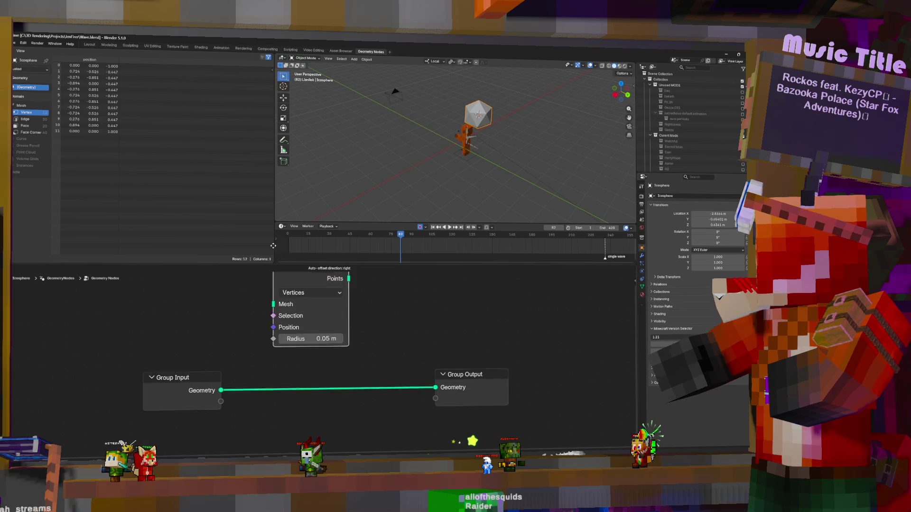
left_click_drag(462, 424, 556, 418)
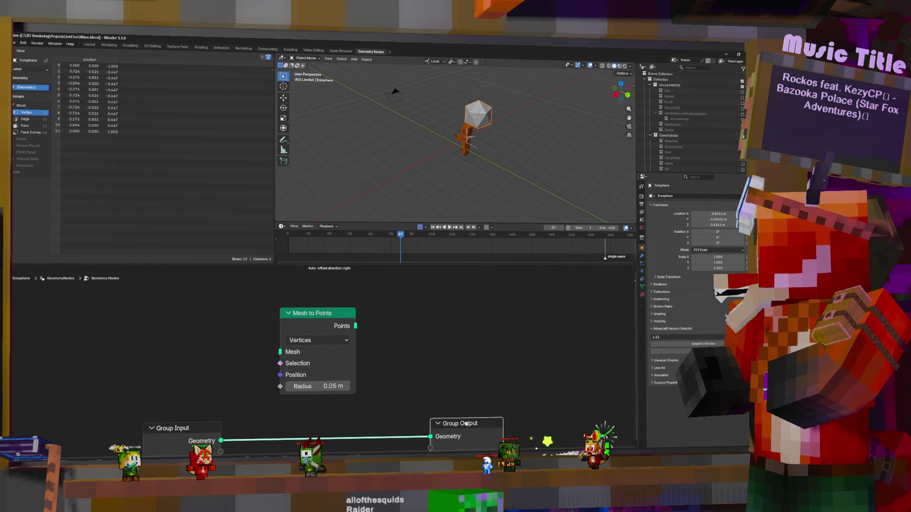
left_click(371, 396)
scroll(371, 397, "down", 2)
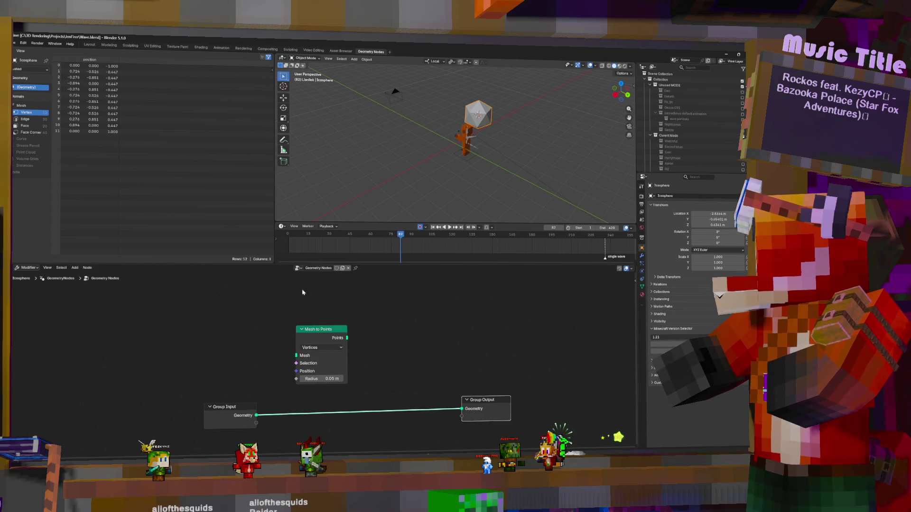
Search the add-node menu and pick String to Curves from the results.
key("shift+a")
left_click(314, 300)
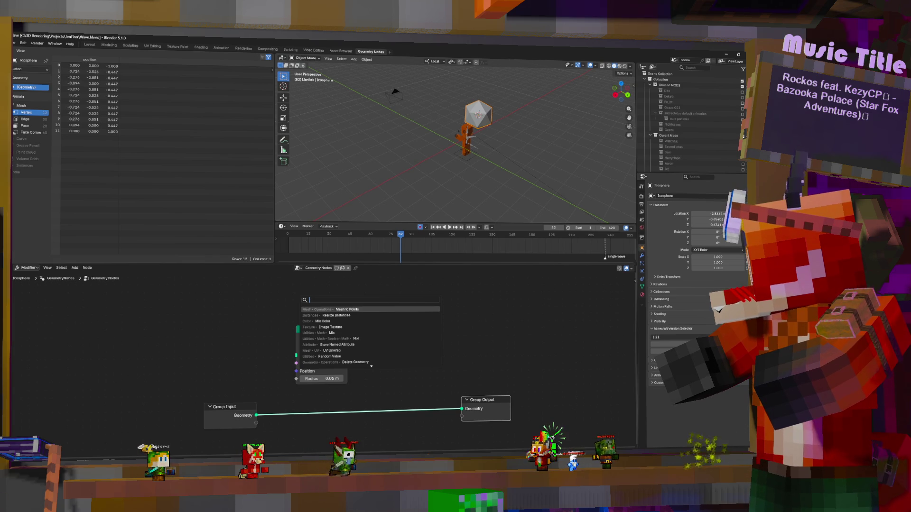
type("textu")
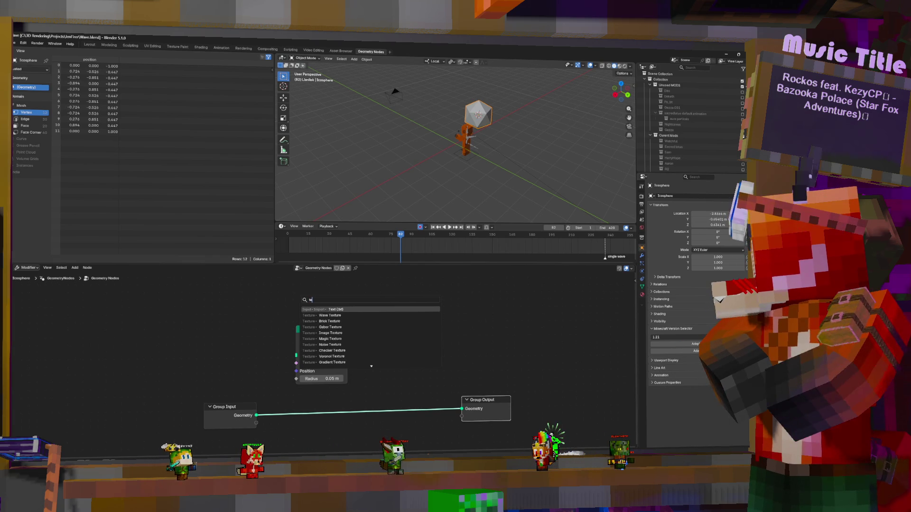
key("BackSpace")
key("BackSpace")
key("BackSpace")
type("string to")
key("Down")
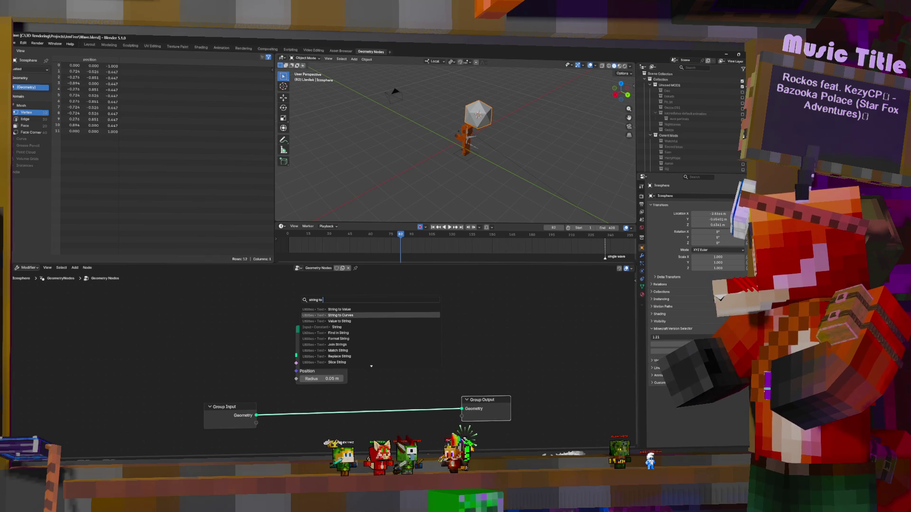
Add String to Curves and Fill Curve nodes, feeding the curve instances into Fill Curve.
key("Return")
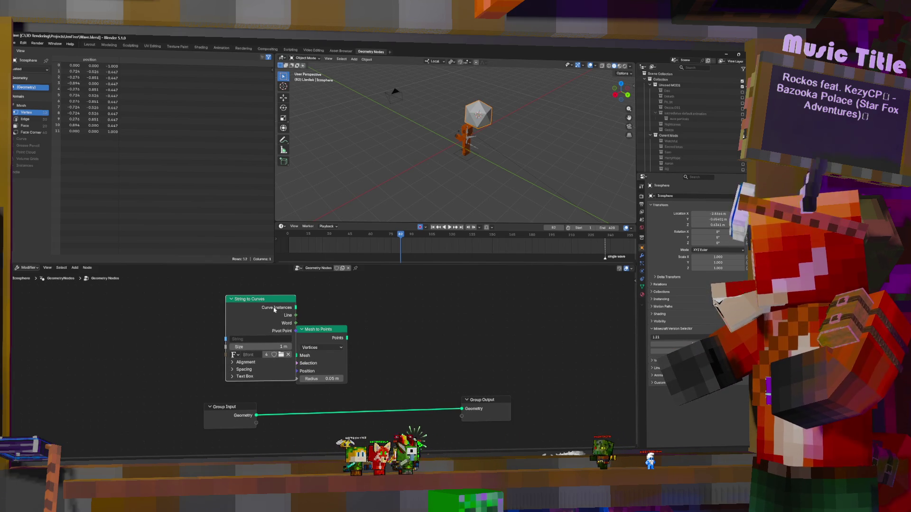
left_click(264, 304)
middle_click_drag(356, 329, 380, 339)
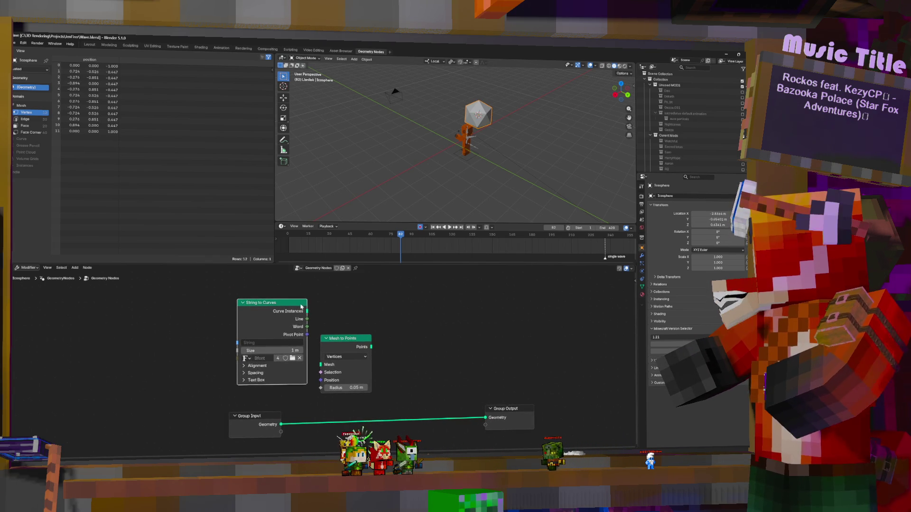
key("shift+a")
type("fil")
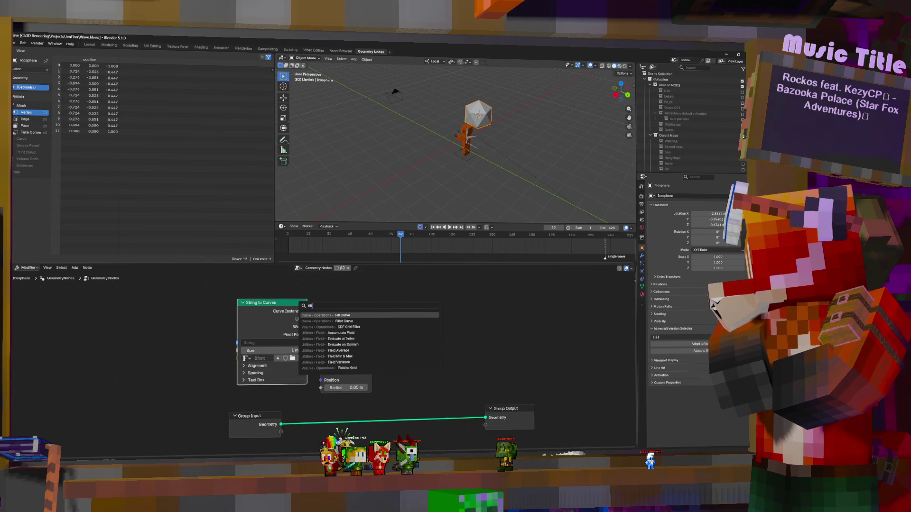
key("Return")
left_click(308, 321)
middle_click_drag(308, 321, 308, 335)
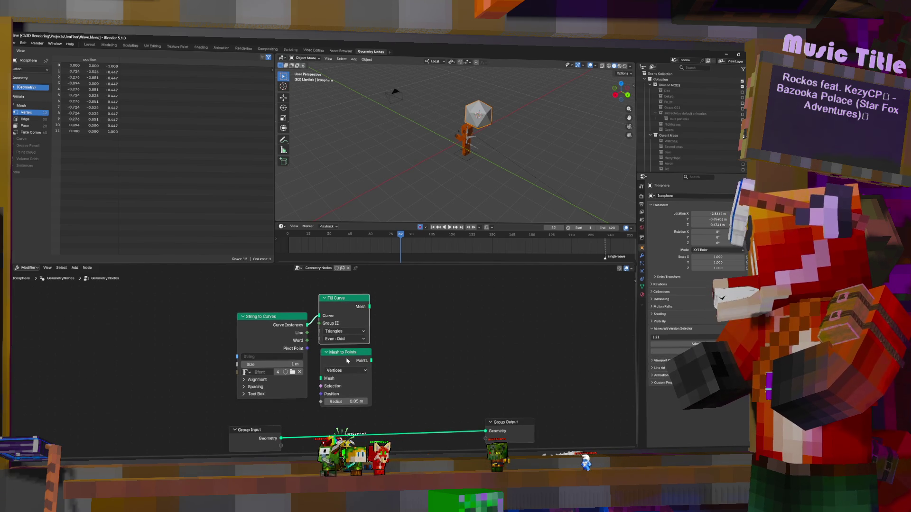
Set Mesh to Points to Faces mode and make room to the right of it.
left_click_drag(350, 354, 426, 328)
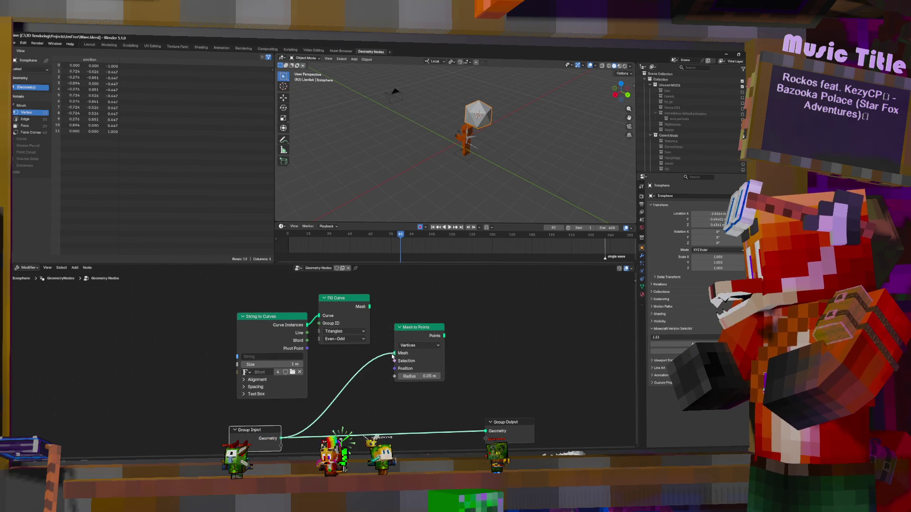
left_click(421, 348)
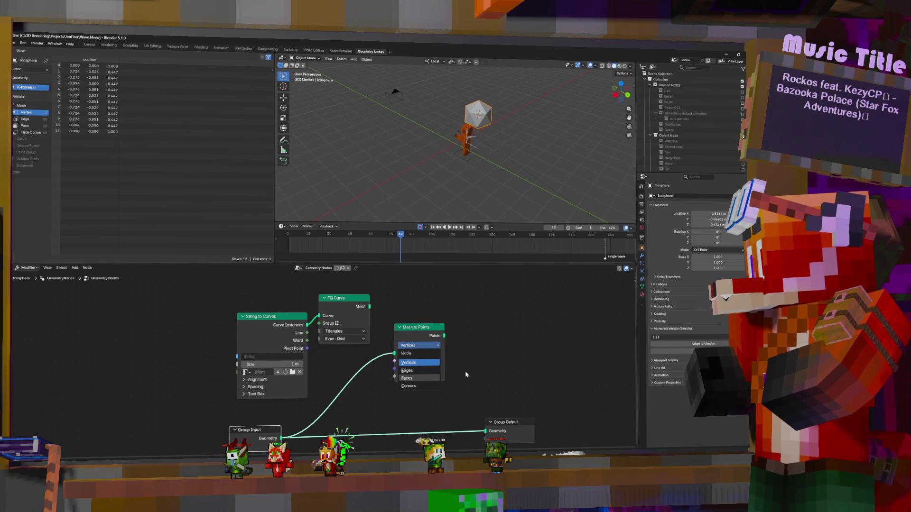
left_click(419, 365)
left_click_drag(508, 430, 547, 431)
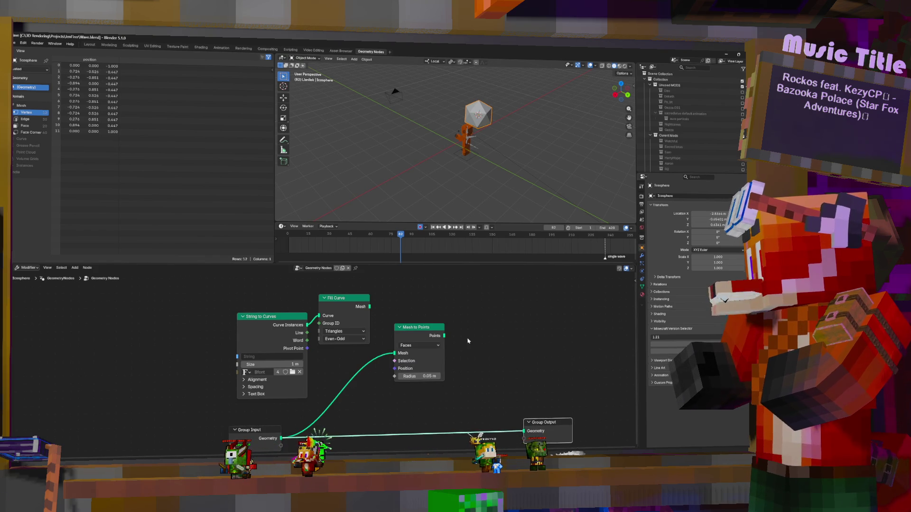
middle_click_drag(475, 299, 439, 322)
Add an Instance on Points node after Mesh to Points.
key("shift+a")
left_click(441, 323)
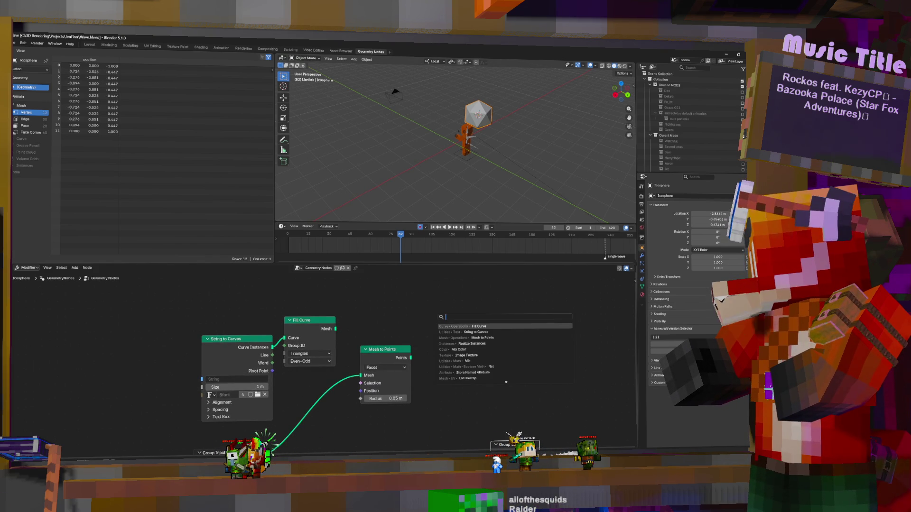
type("ins")
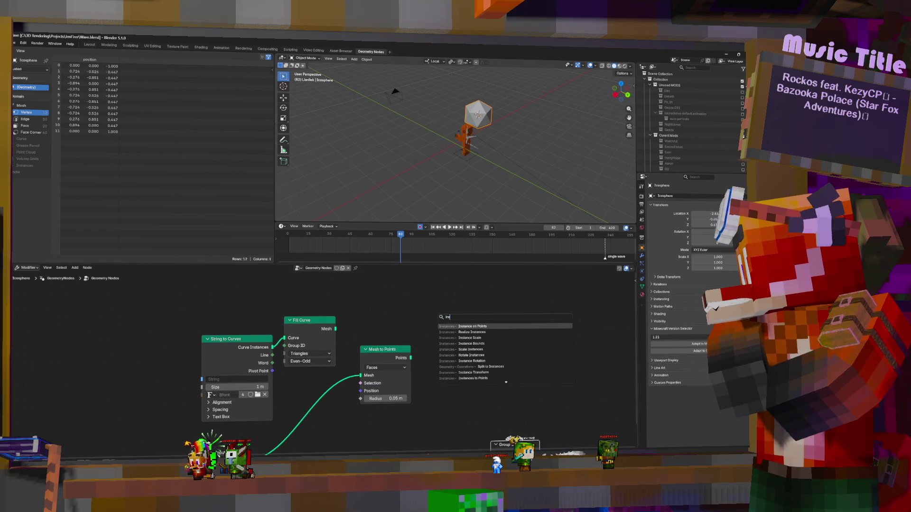
type("tance on poin")
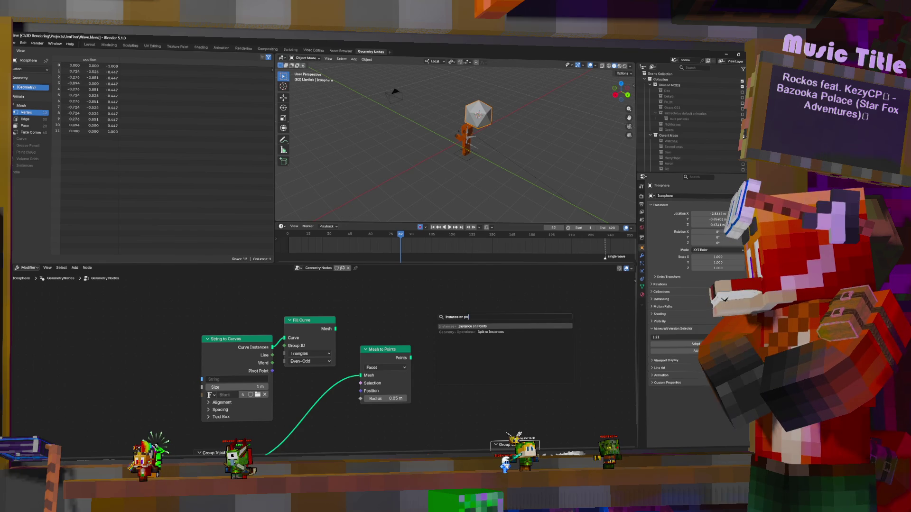
left_click(474, 326)
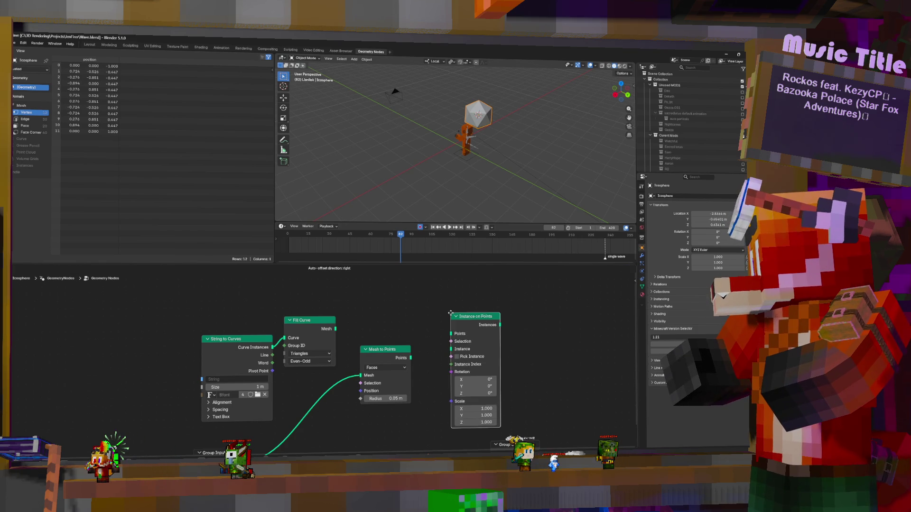
Add a Normal node and feed it into the Instance on Points rotation.
left_click(384, 314)
key("shift+a")
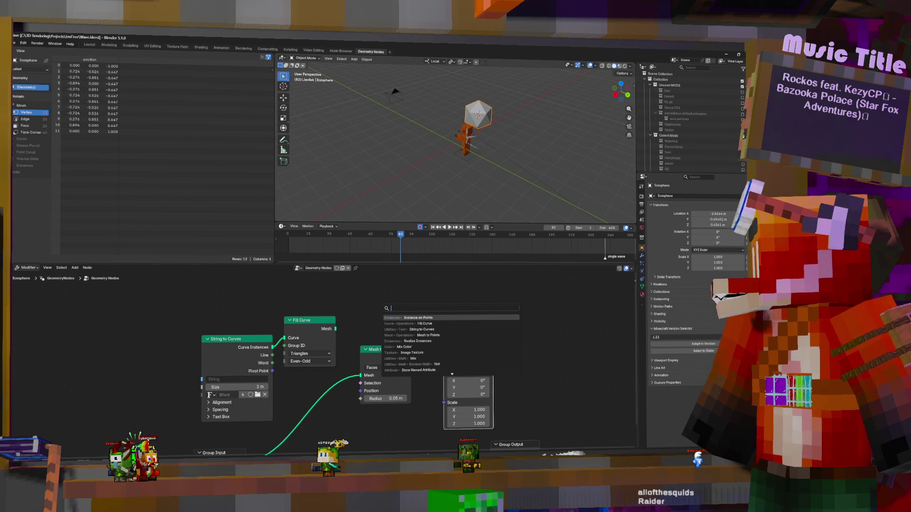
type("normal")
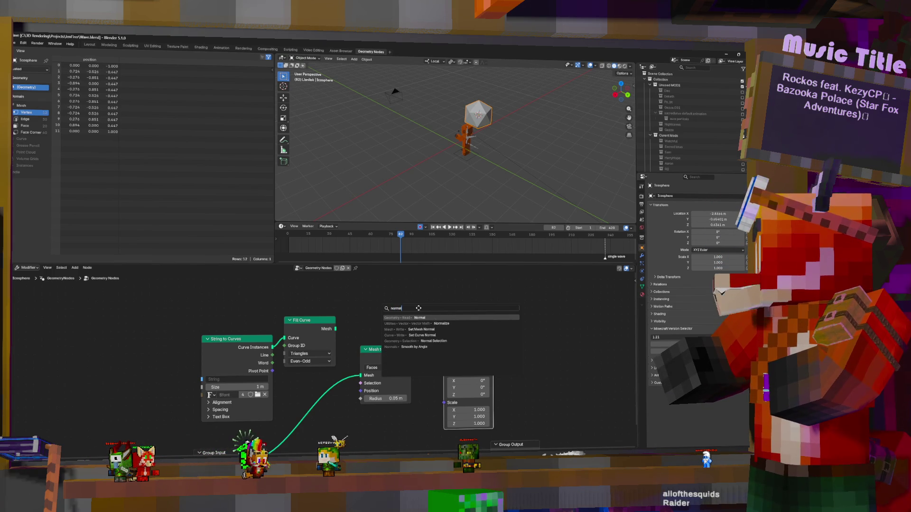
key("Return")
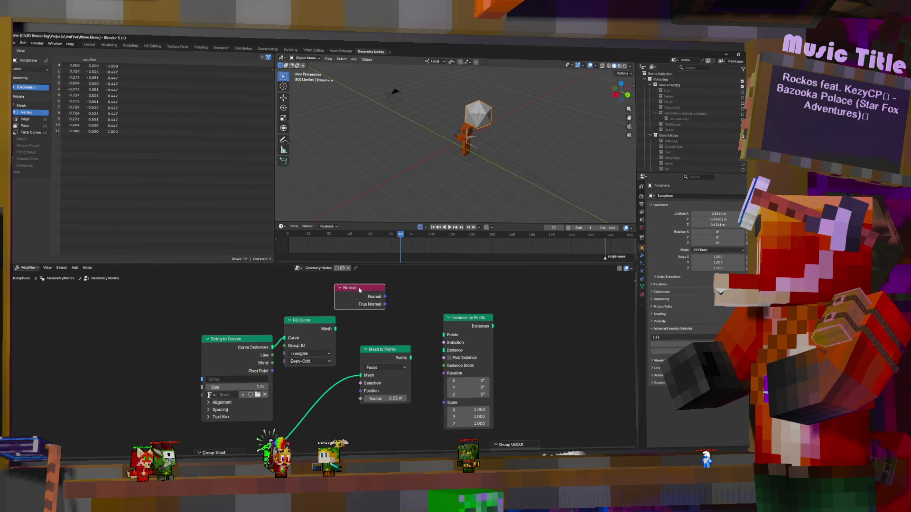
left_click(370, 416)
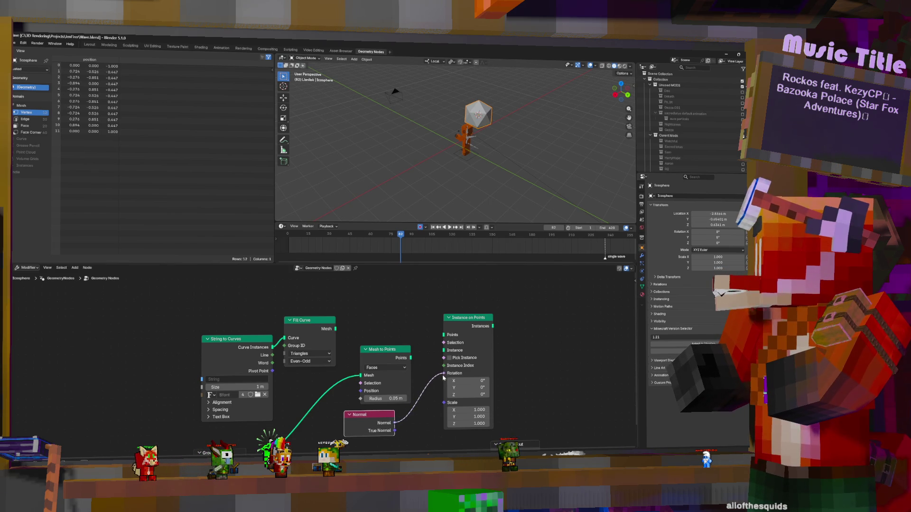
left_click_drag(442, 377, 444, 373)
Add a Cube node as the geometry to instance.
key("shift+a")
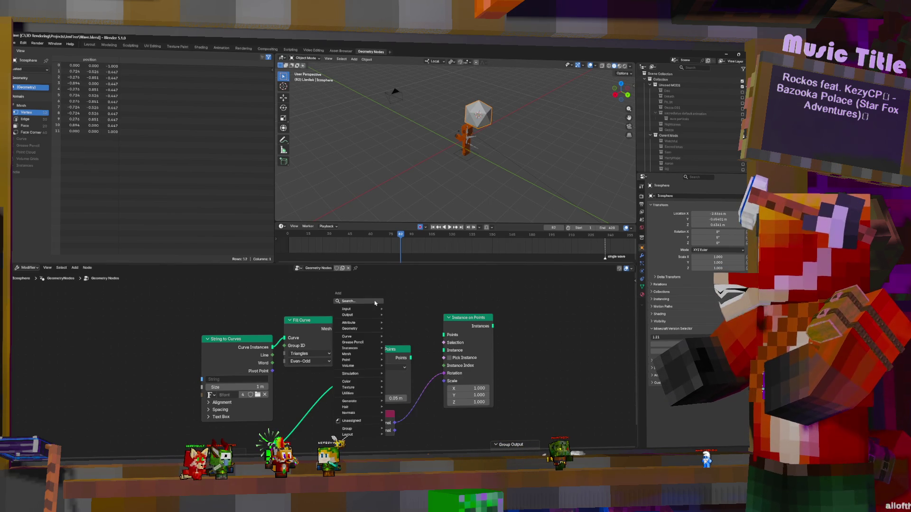
left_click(376, 311)
type("cube")
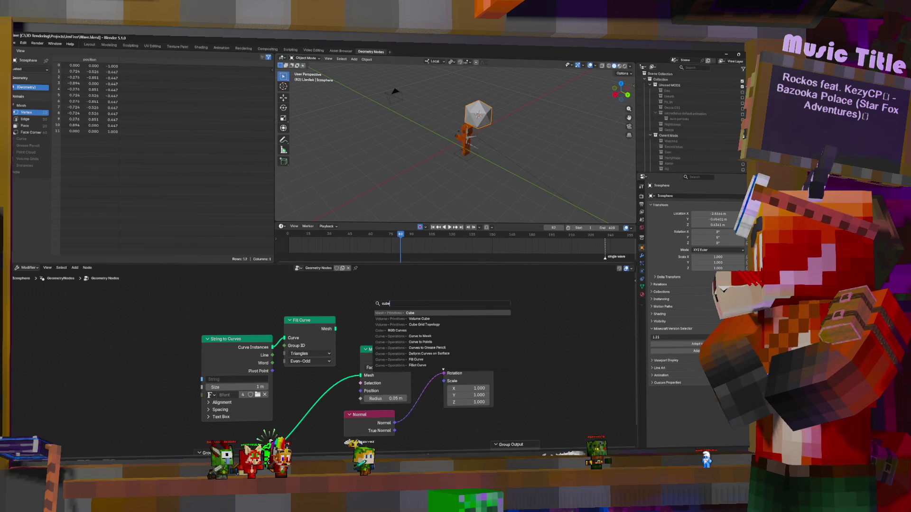
key("Return")
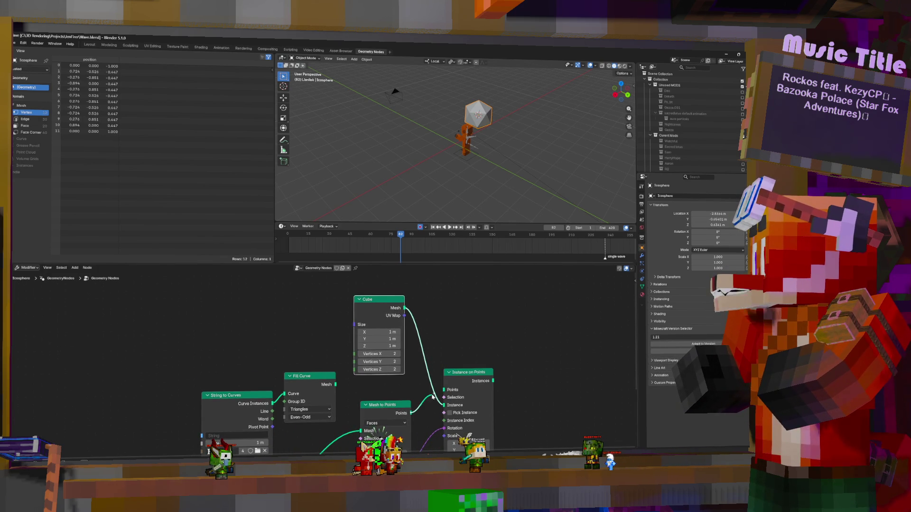
middle_click_drag(447, 398, 419, 338)
scroll(419, 338, "down", 2)
Drop a Join Geometry node on the output link and shift it and the output rightward.
key("shift+a")
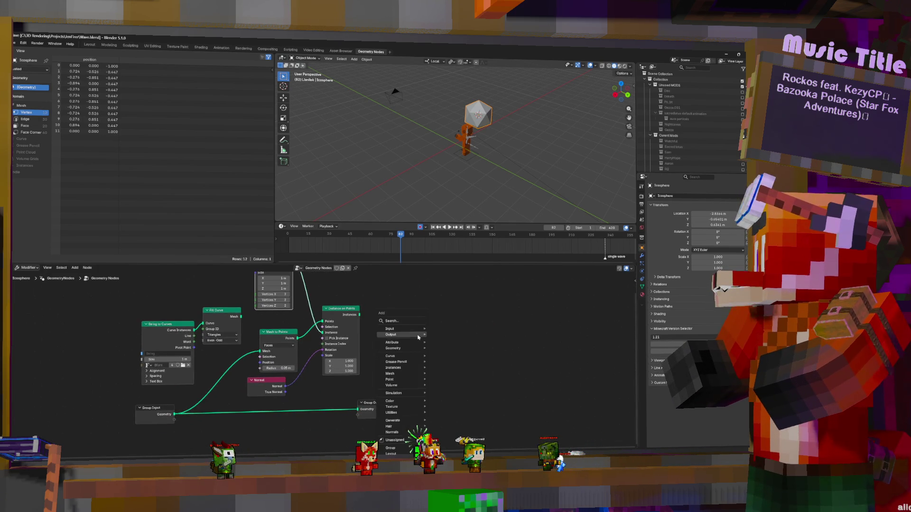
left_click(401, 321)
type("join")
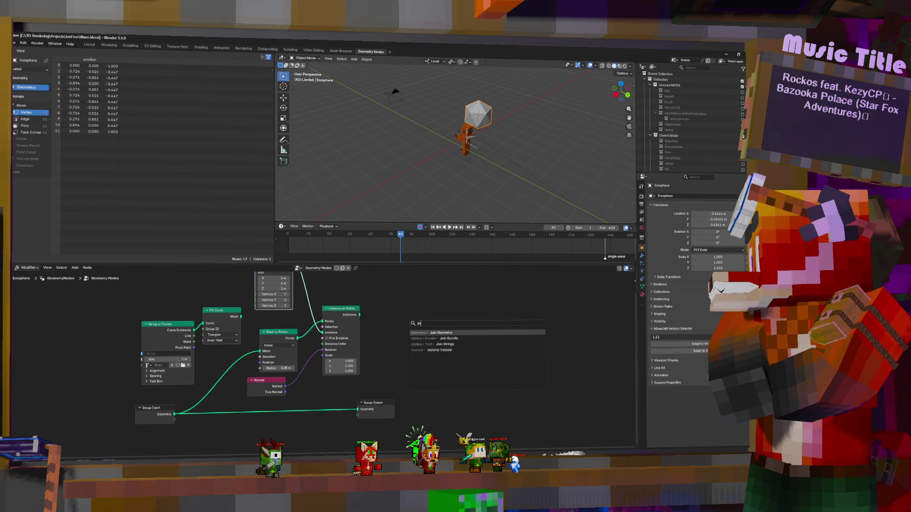
key("Return")
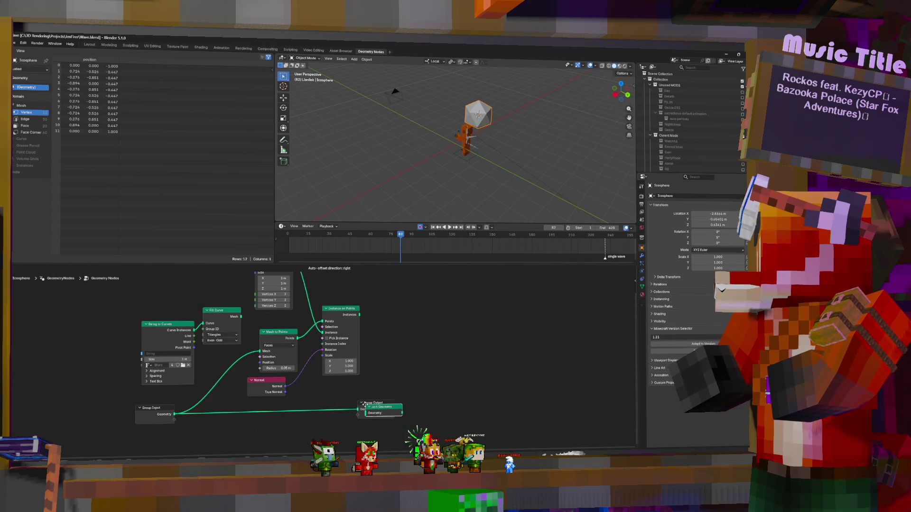
left_click(328, 408)
left_click_drag(313, 391, 412, 436)
mouse_move(328, 408)
left_mouse_down()
mouse_move(426, 407)
mouse_move(408, 410)
left_mouse_up()
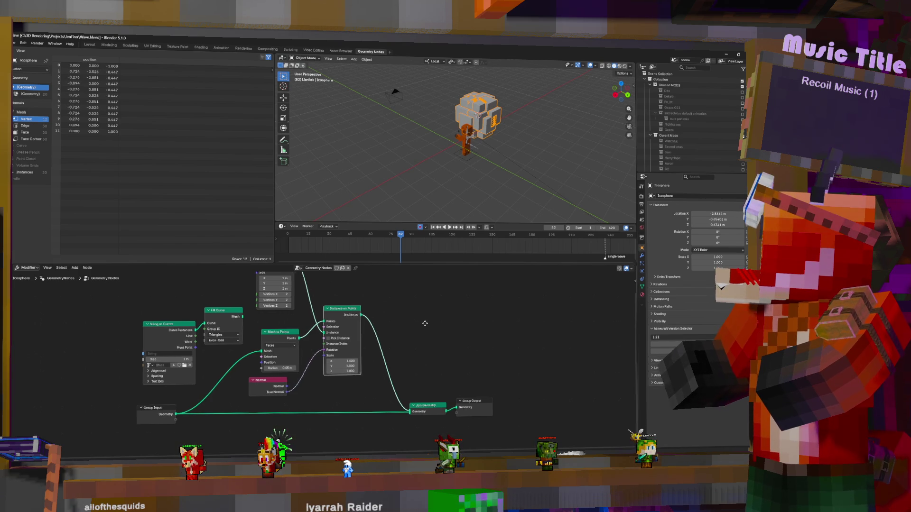
Insert a Capture Attribute node before Mesh to Points, capturing on the Face domain.
middle_click_drag(423, 323, 435, 342)
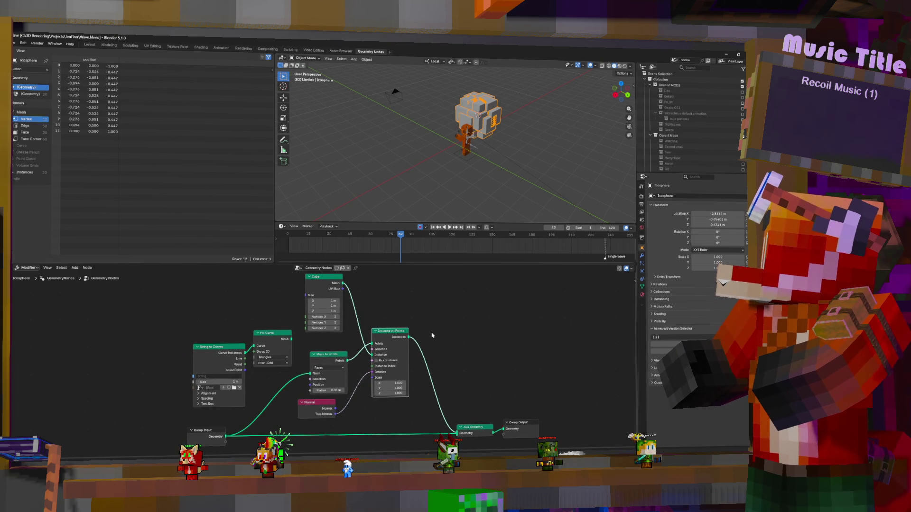
key("shift+a")
key("Escape")
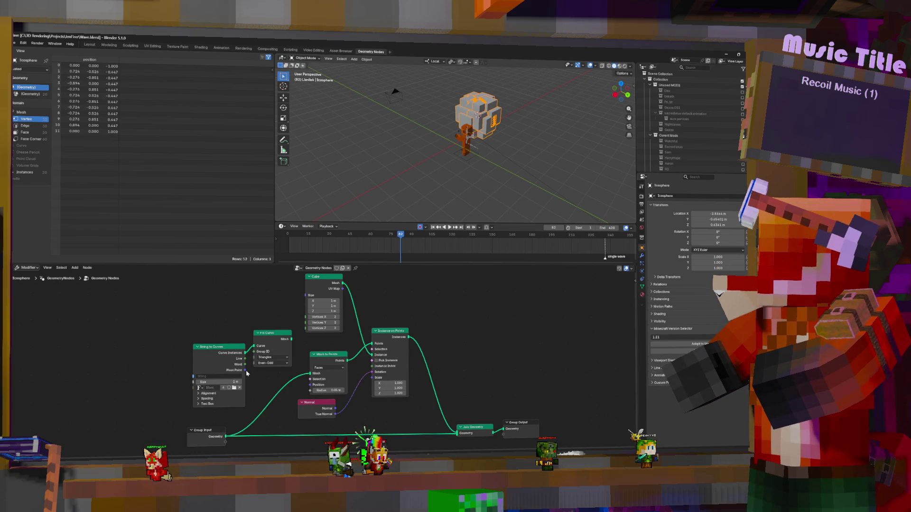
key("shift+a")
left_click(409, 310)
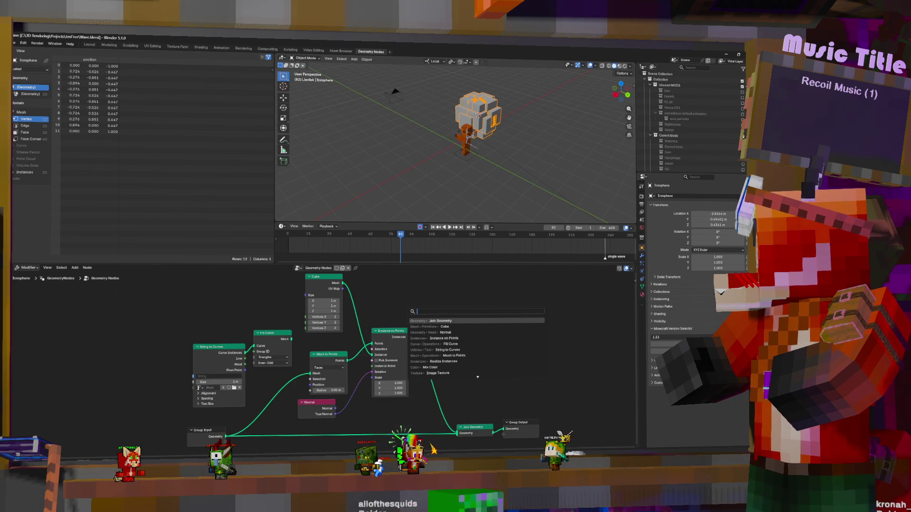
type("cap")
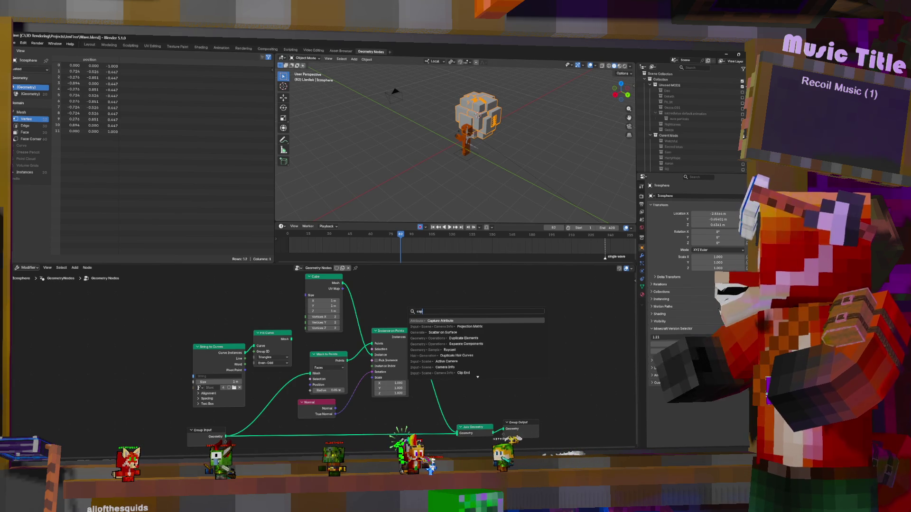
key("Return")
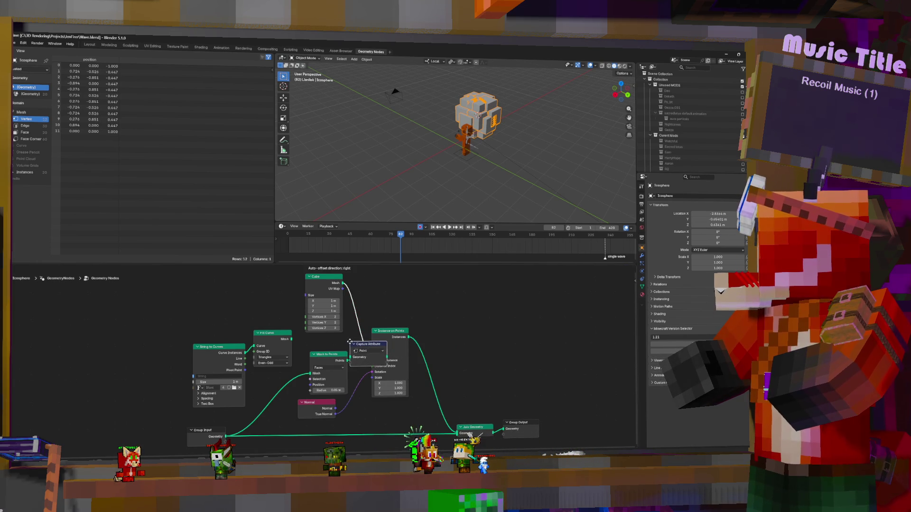
left_click(353, 345)
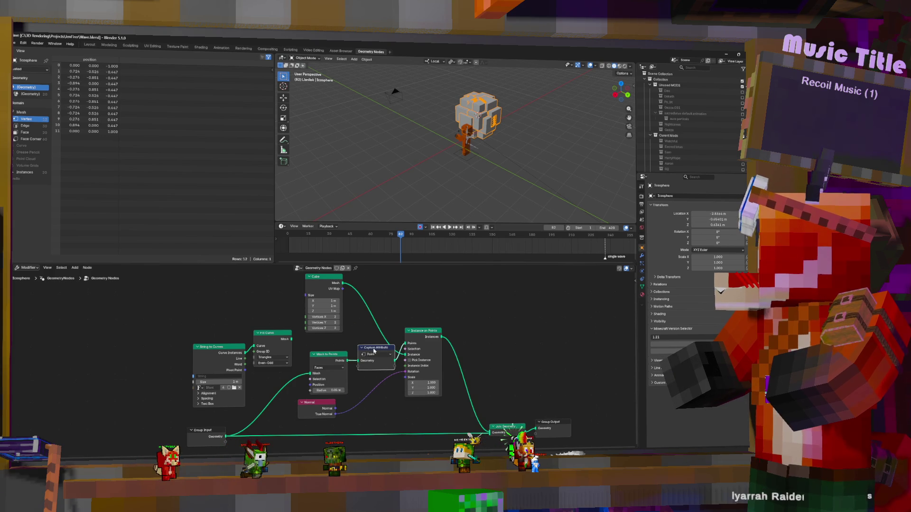
left_click_drag(364, 354, 346, 359)
left_click(261, 395)
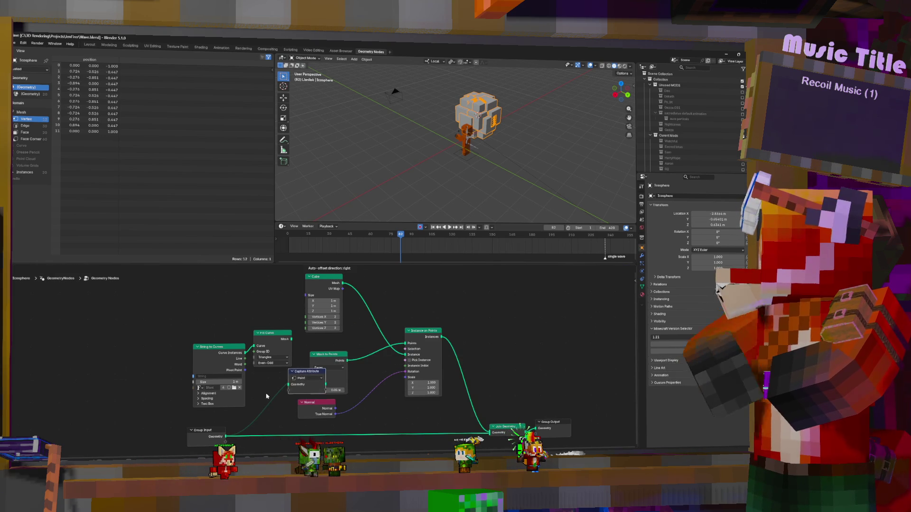
left_click_drag(311, 371, 316, 363)
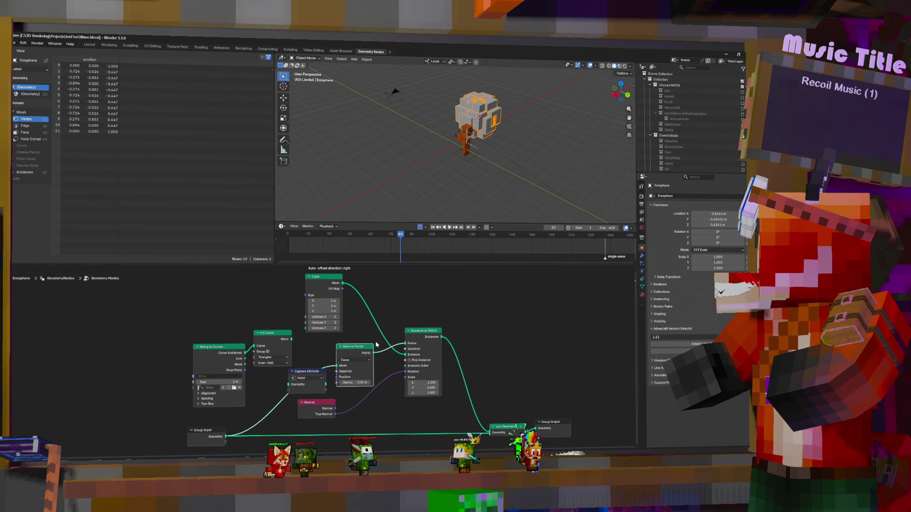
left_click(307, 371)
left_click(303, 397)
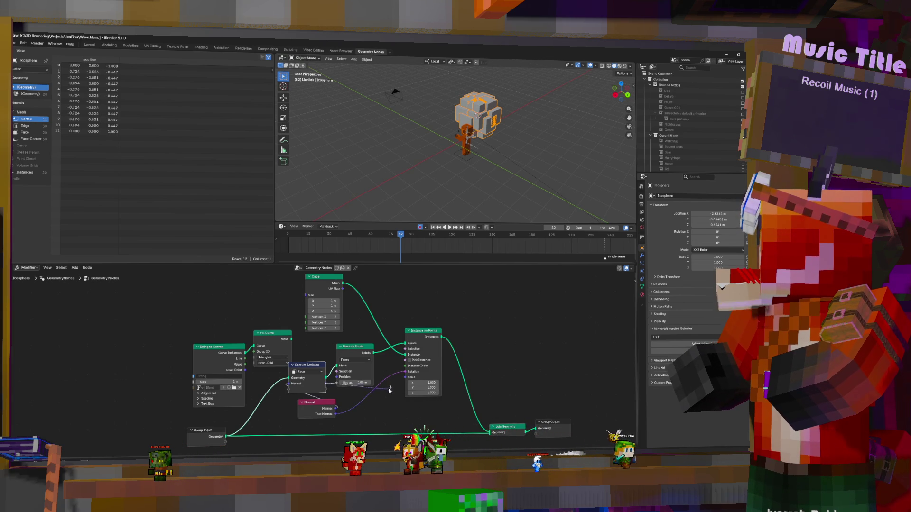
Route the captured normal into instance rotation and set instance scale to 0.4.
left_click_drag(407, 374, 406, 371)
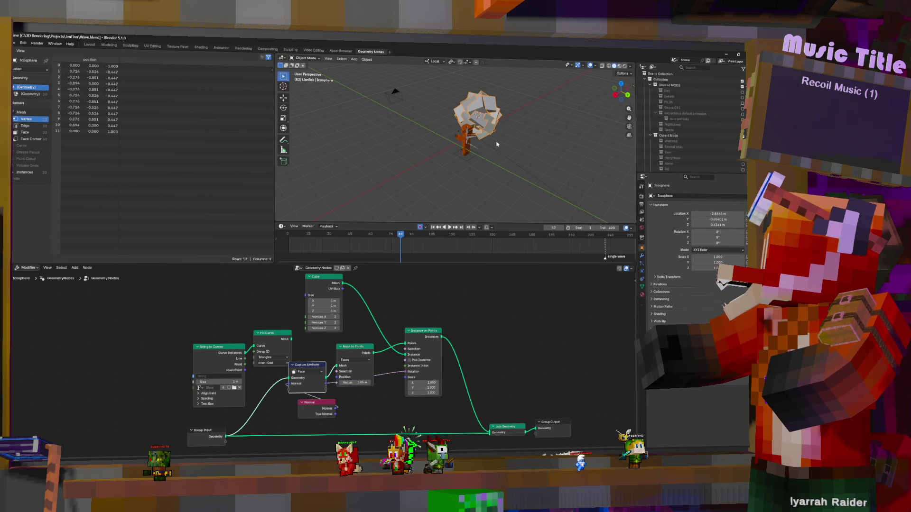
left_click_drag(422, 382, 416, 393)
type("0.4")
key("Return")
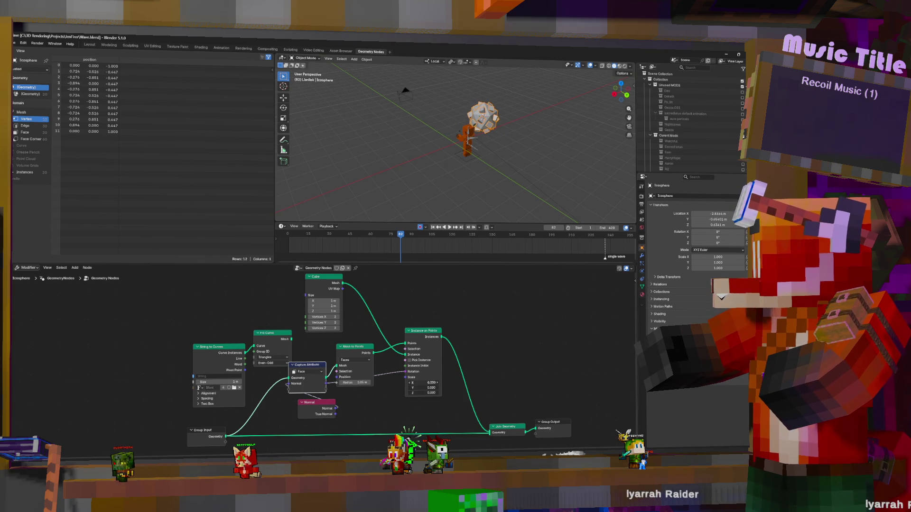
mouse_move(470, 171)
middle_mouse_down()
mouse_move(501, 169)
mouse_move(403, 125)
mouse_move(442, 128)
middle_mouse_up()
scroll(441, 128, "up", 3)
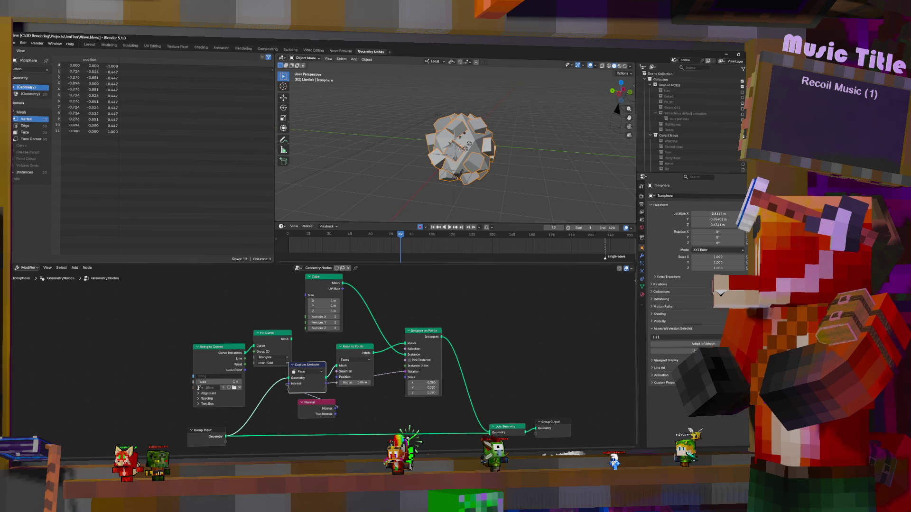
left_click_drag(311, 408, 196, 416)
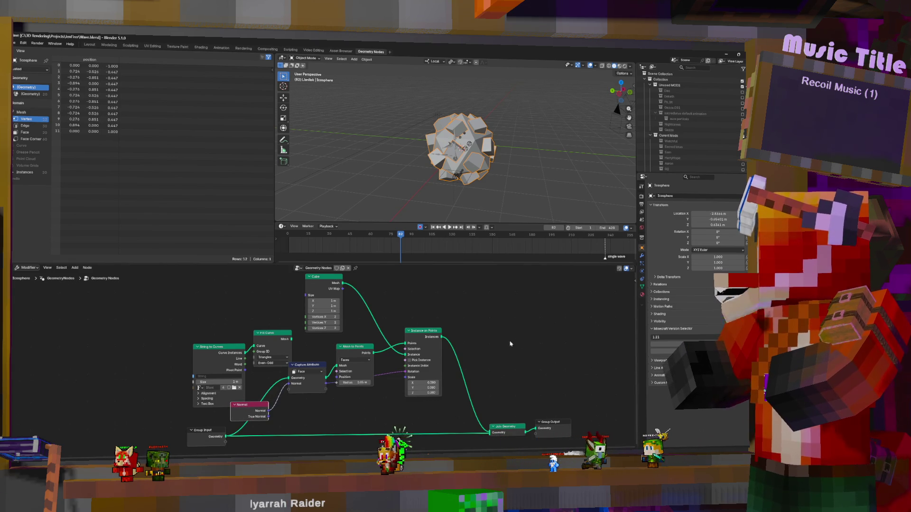
middle_click_drag(463, 149, 488, 169)
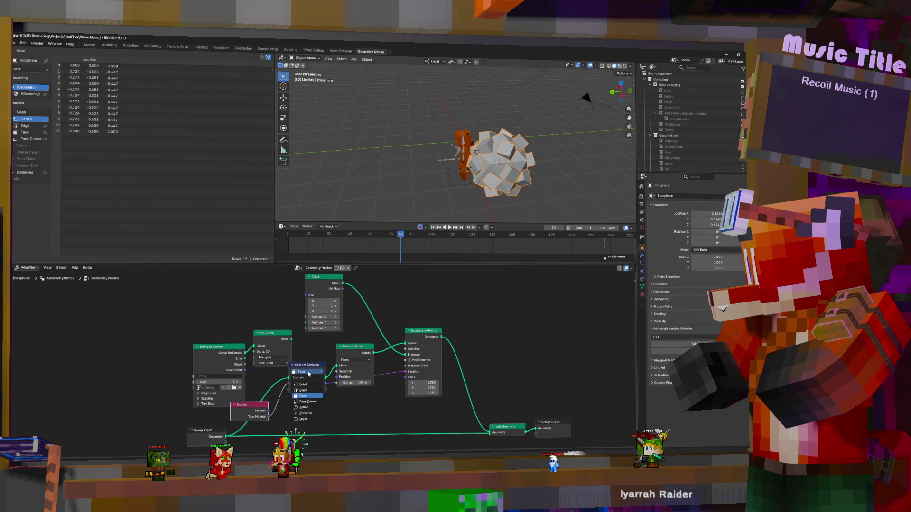
Try Edge and Point capture domains, then stretch the cube along X into a slab.
left_click(304, 391)
left_click(302, 372)
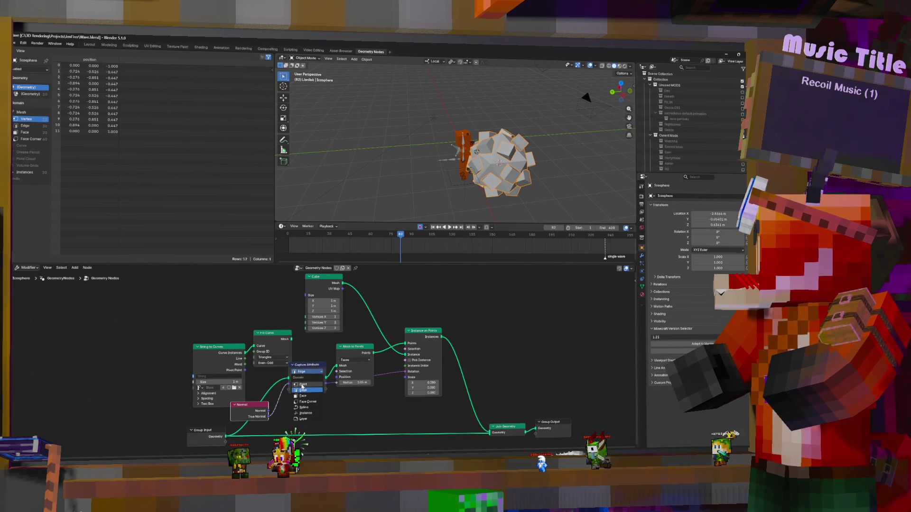
left_click(301, 386)
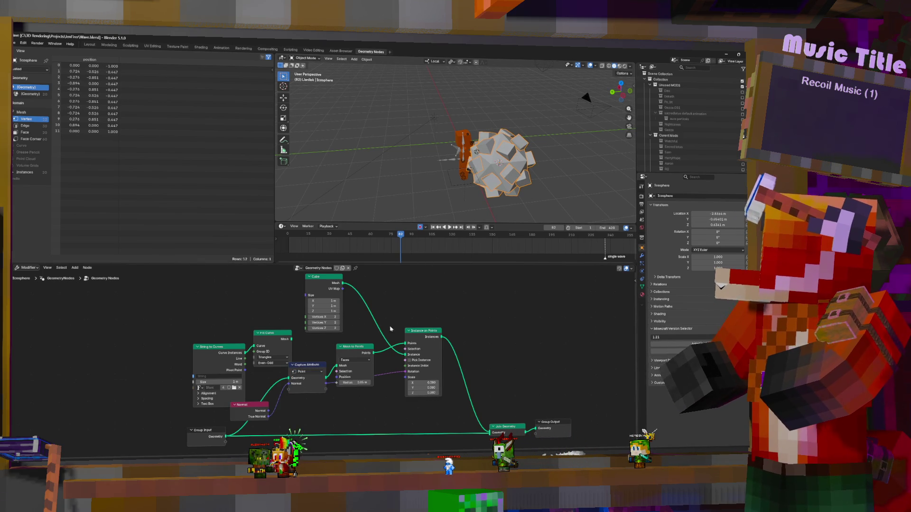
left_click_drag(326, 303, 349, 303)
mouse_move(468, 215)
middle_mouse_down()
mouse_move(570, 171)
mouse_move(512, 177)
middle_mouse_up()
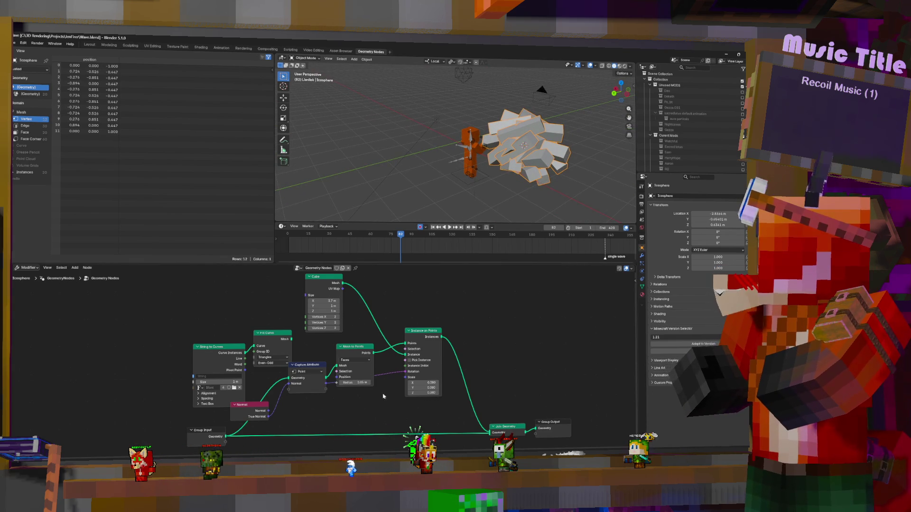
Add a Sample Nearest node set to Face and place it beside Capture Attribute.
key("shift+a")
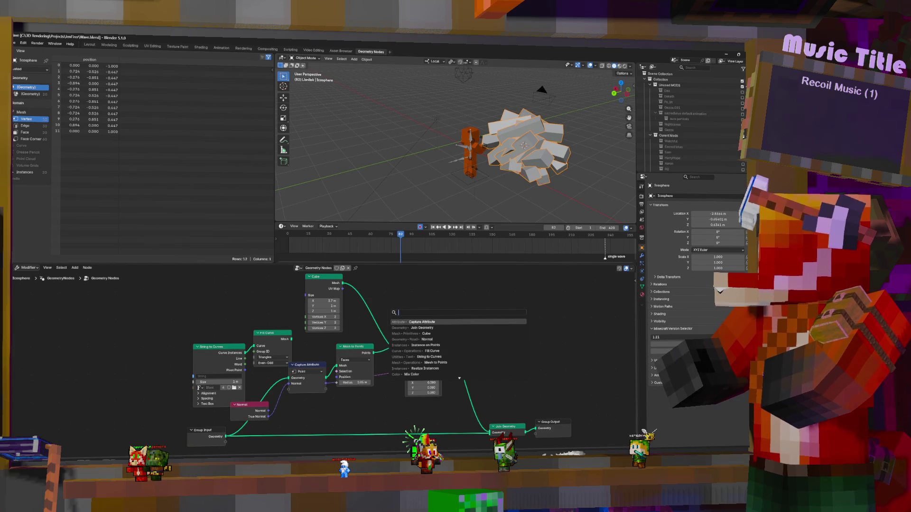
key("Escape")
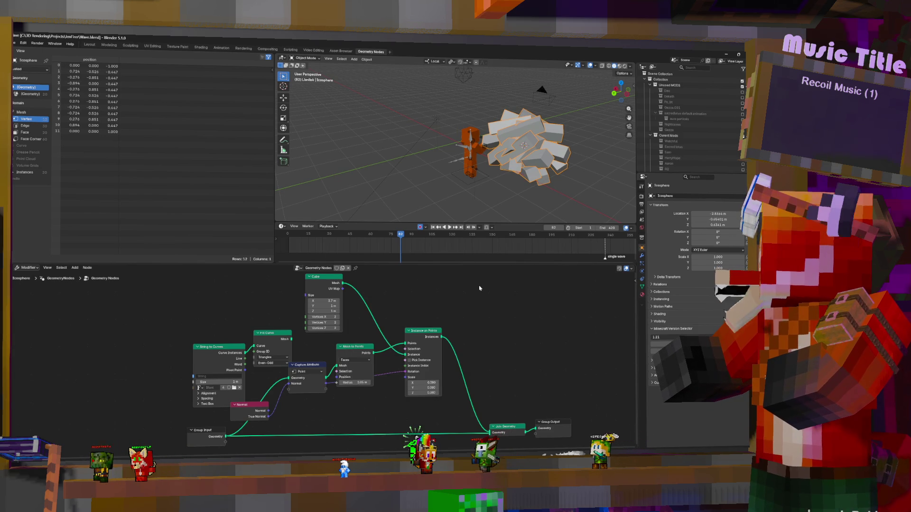
key("shift+a")
left_click(438, 286)
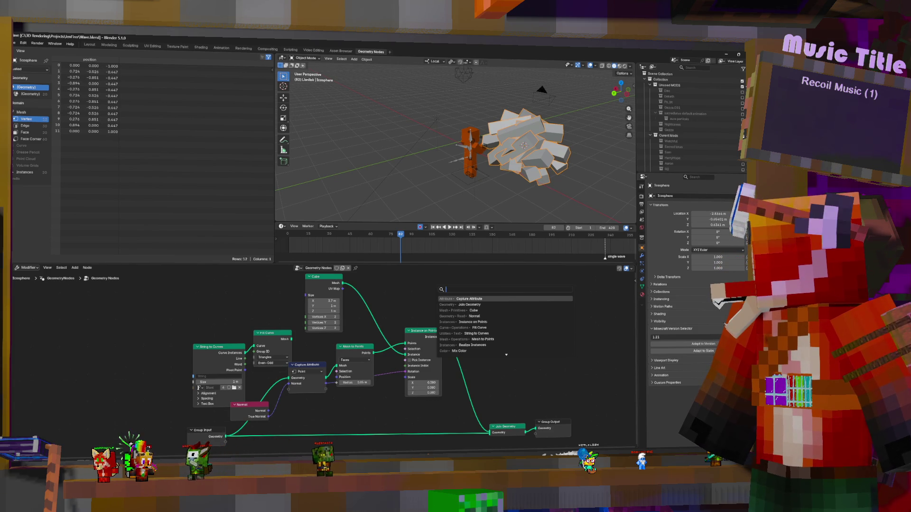
type("near")
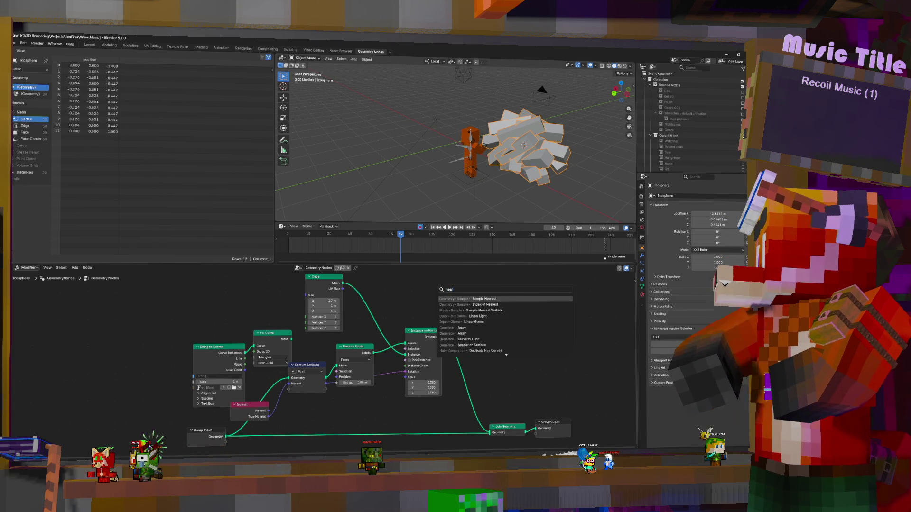
key("Return")
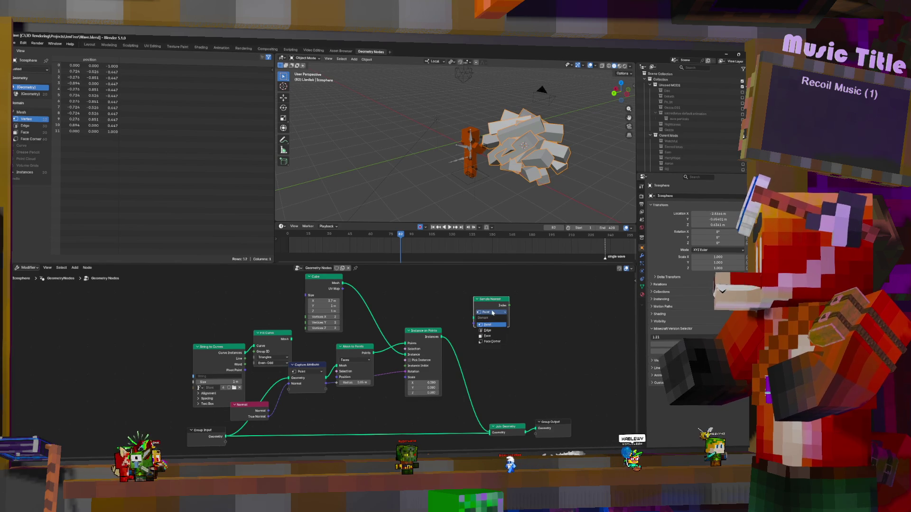
left_click(493, 336)
left_click_drag(491, 300, 322, 396)
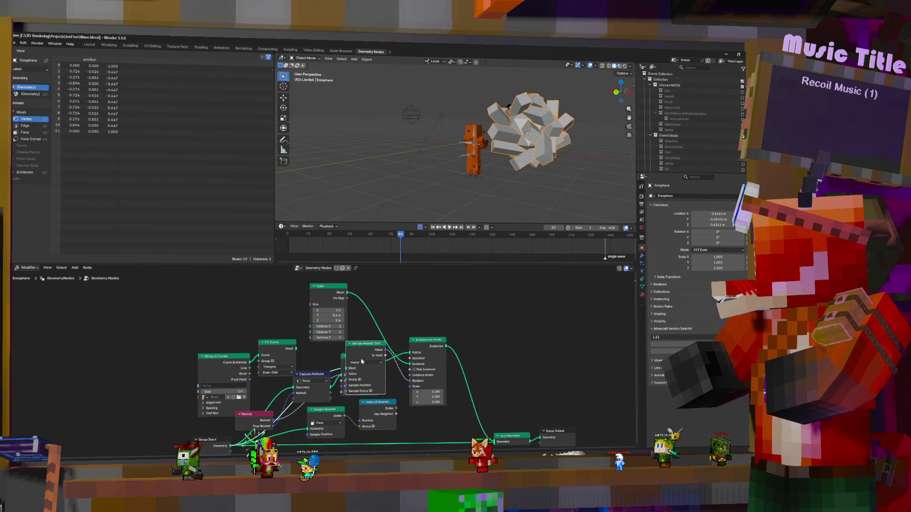
Move the Sample Nearest Surface node up and to the right.
left_click_drag(367, 345, 415, 283)
Unhook Sample Nearest Surface so the cubes realign, keeping its Vector data type.
left_click(415, 283)
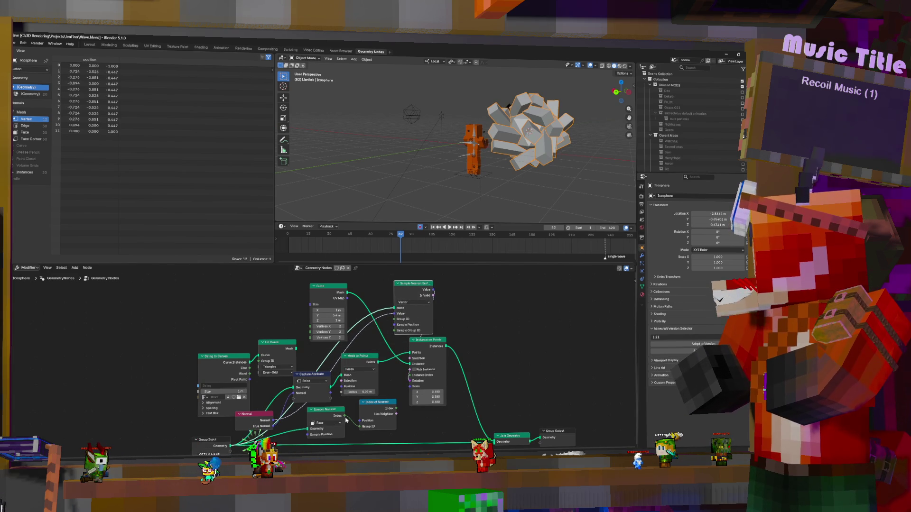
left_click_drag(394, 331, 398, 320)
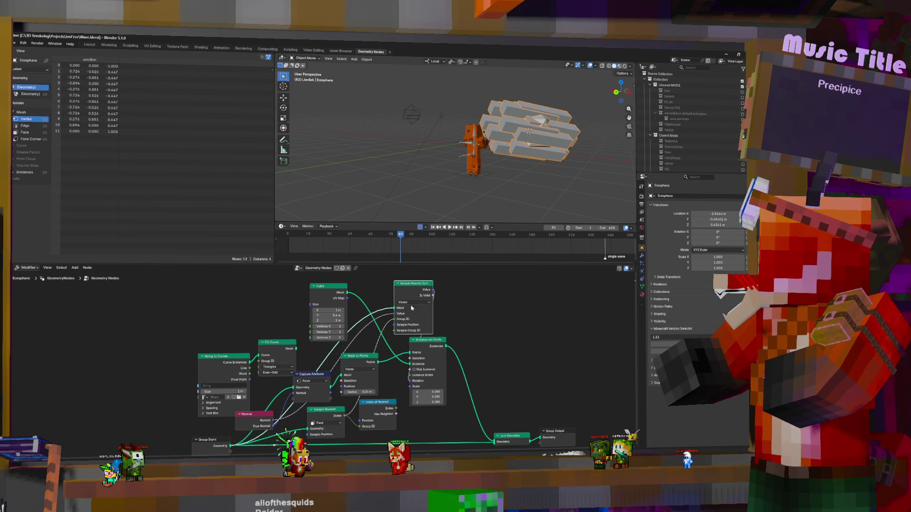
left_click(413, 301)
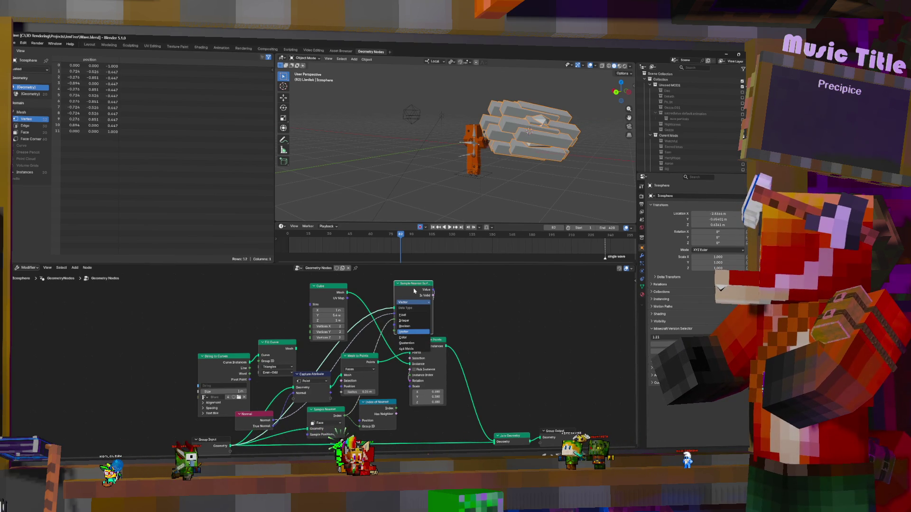
left_click(414, 301)
mouse_move(414, 290)
left_mouse_down()
mouse_move(399, 288)
mouse_move(541, 368)
left_mouse_up()
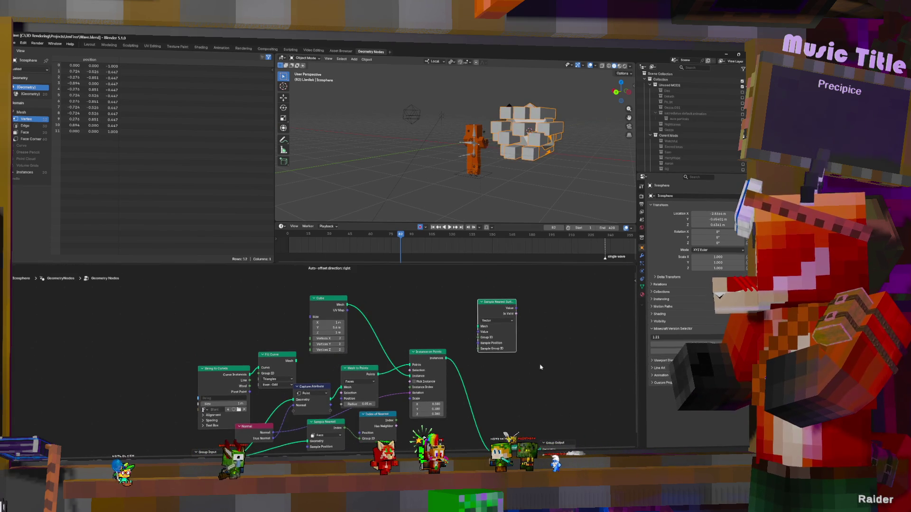
middle_click_drag(540, 367, 531, 336)
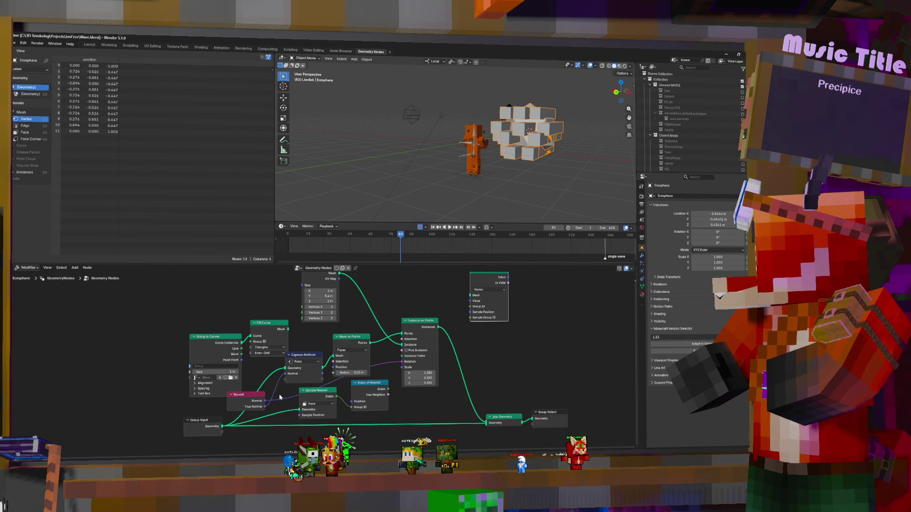
Switch the Capture Attribute domain to Face and begin a new node search.
left_click(306, 362)
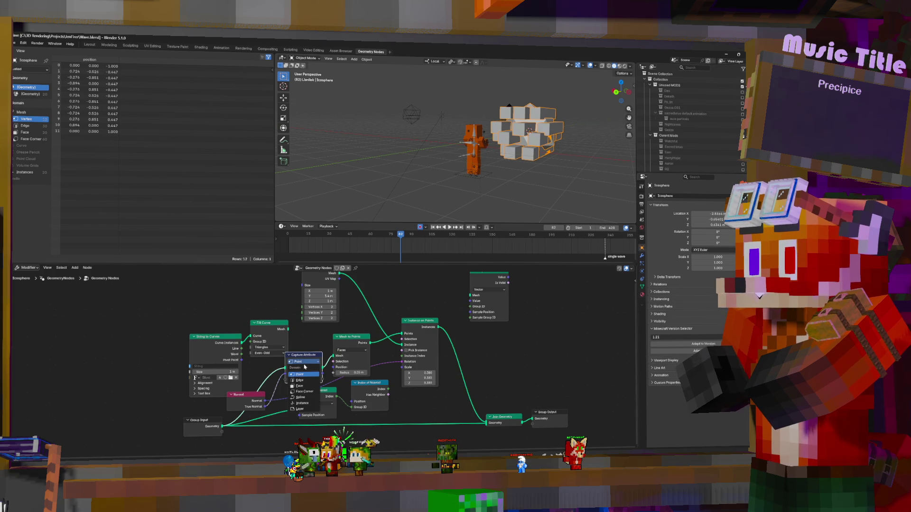
left_click(302, 386)
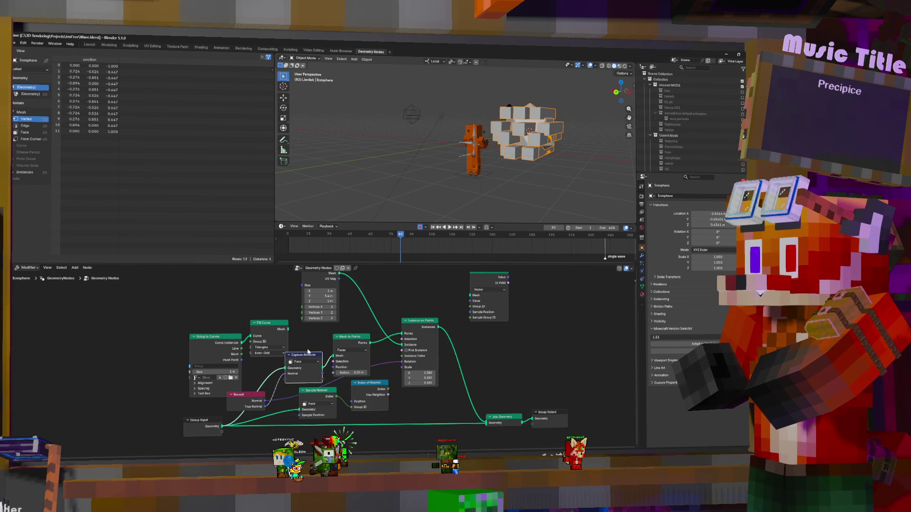
mouse_move(365, 305)
middle_mouse_down()
mouse_move(383, 329)
mouse_move(387, 314)
middle_mouse_up()
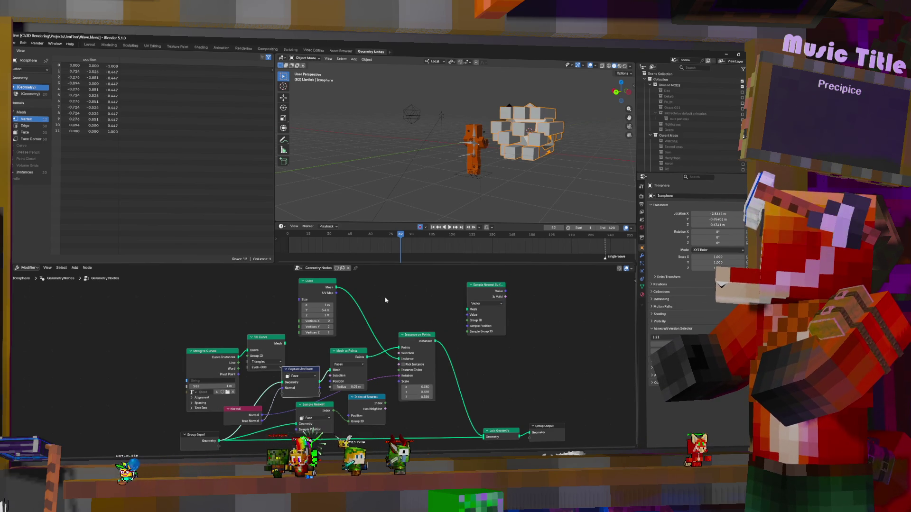
key("shift+a")
left_click(405, 291)
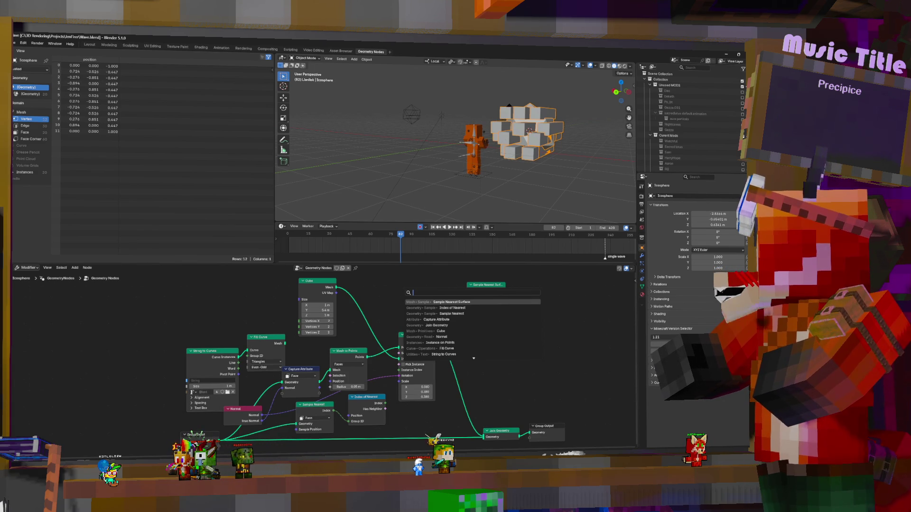
type("named")
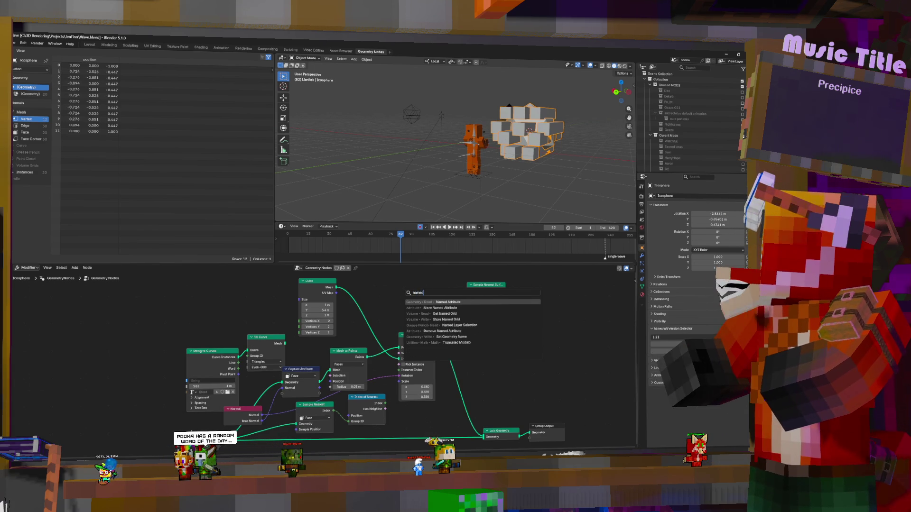
Add a Named Attribute node by mistake and discard it.
key("Return")
left_click(399, 285)
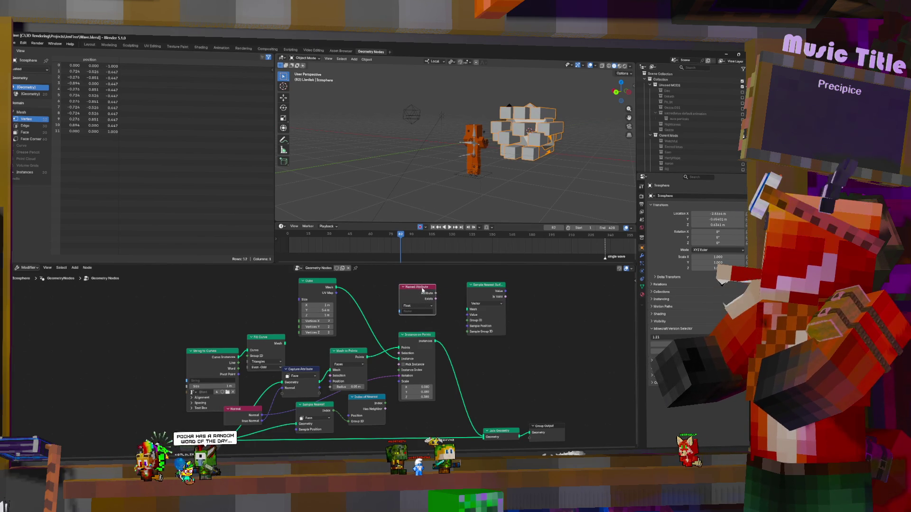
key("Delete")
Add a Store Named Attribute node set to the Face domain.
key("shift+a")
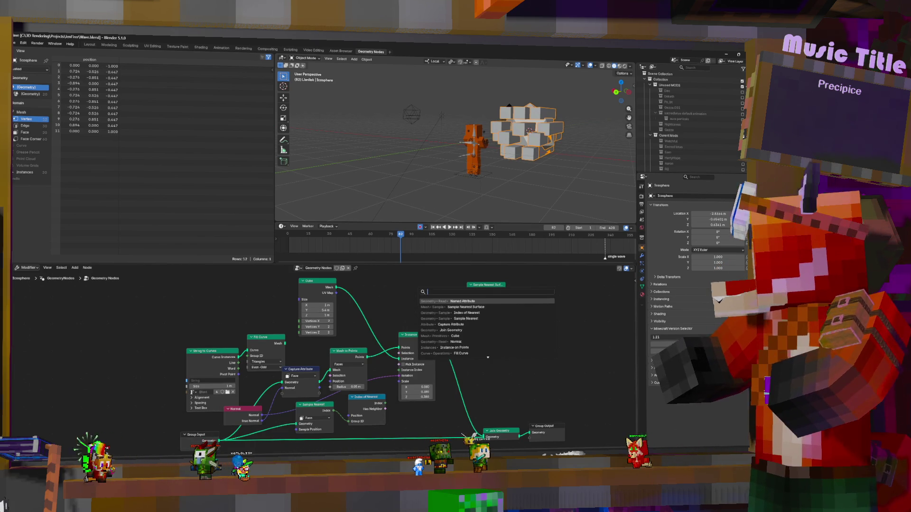
type("store")
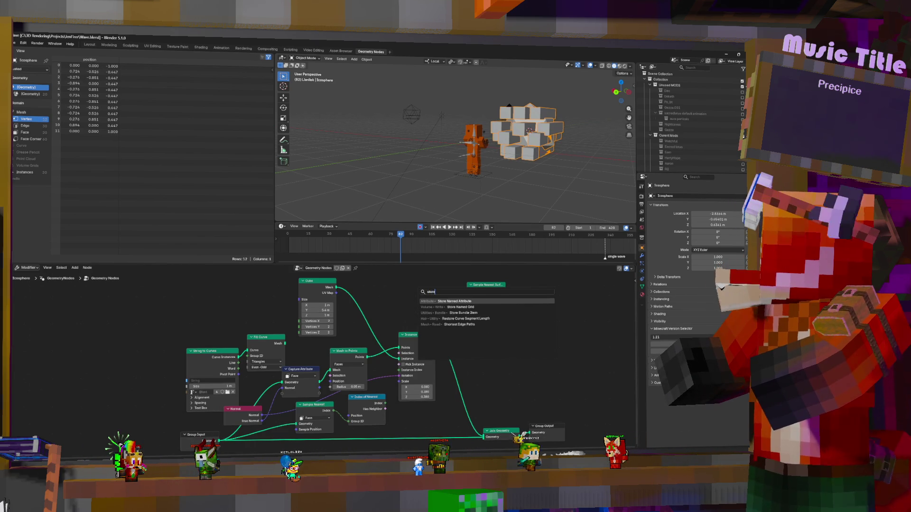
left_click(469, 299)
left_click(408, 314)
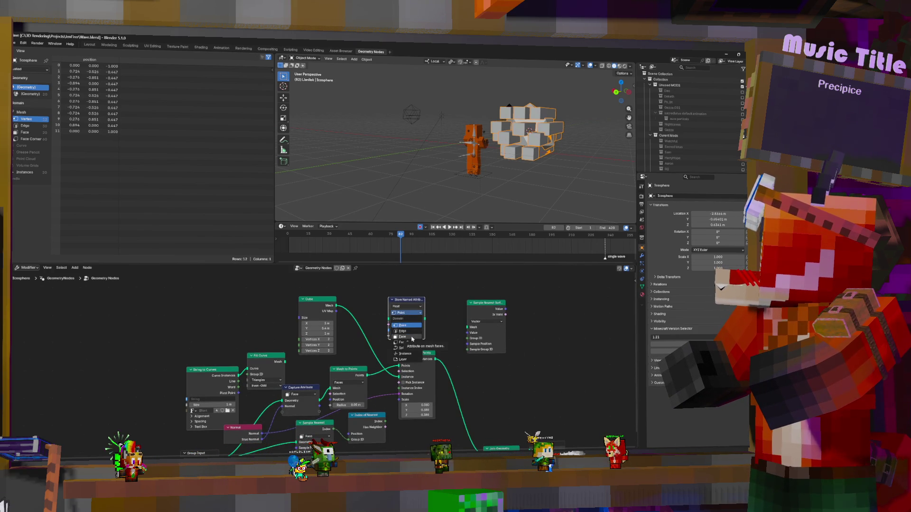
left_click(412, 337)
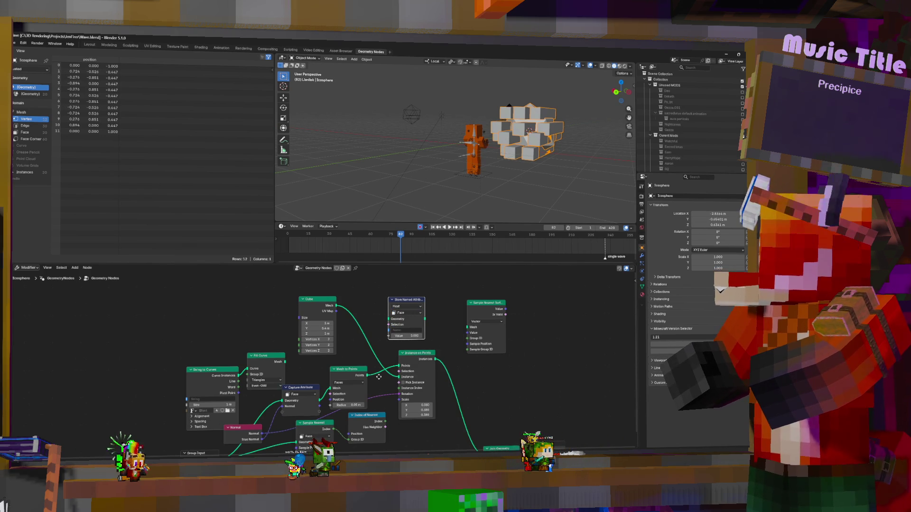
middle_click_drag(379, 376, 332, 362)
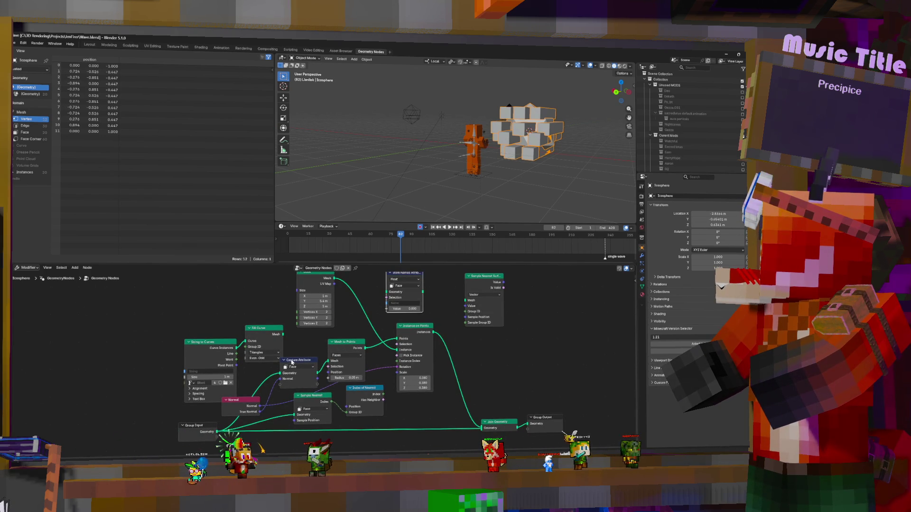
Insert Capture Attribute on the Point domain between Mesh to Points and Instance on Points, fed by the Normal node.
mouse_move(288, 361)
left_mouse_down()
mouse_move(402, 338)
mouse_move(526, 333)
left_mouse_up()
left_click(513, 343)
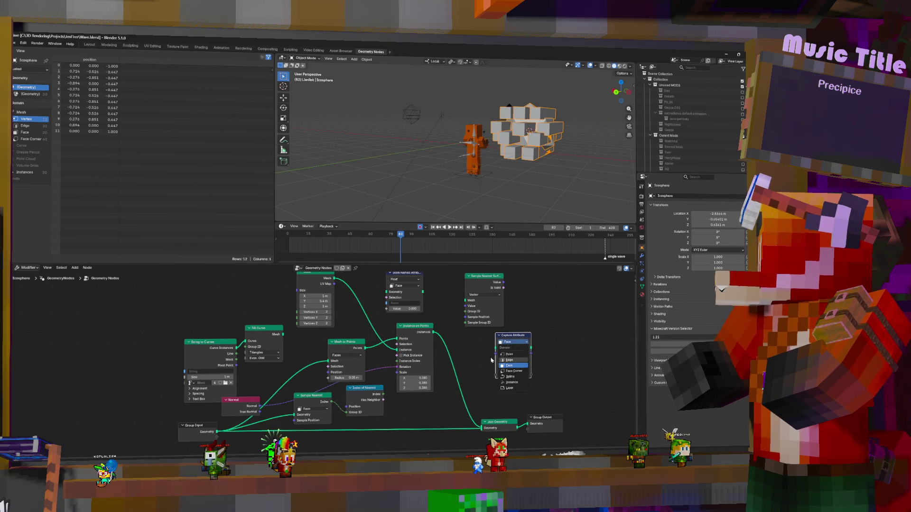
left_click(508, 364)
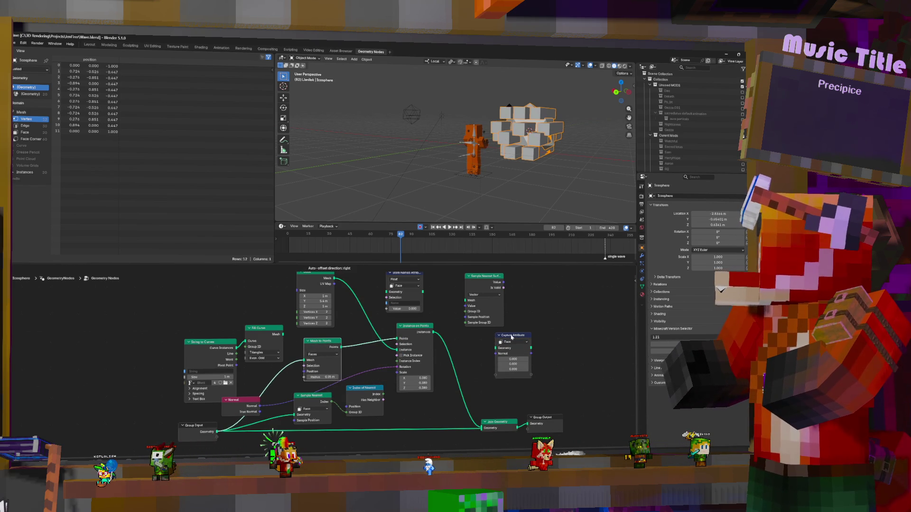
left_click(510, 342)
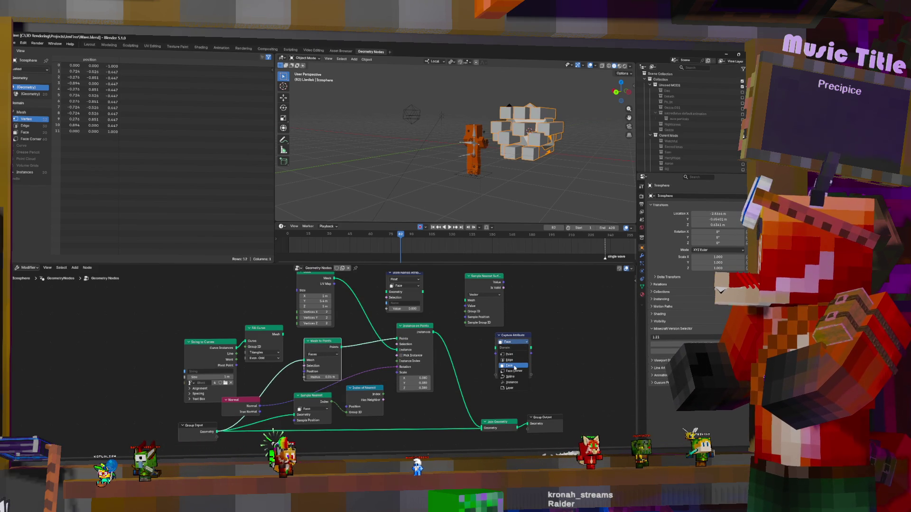
left_click(513, 353)
left_click_drag(510, 336, 361, 336)
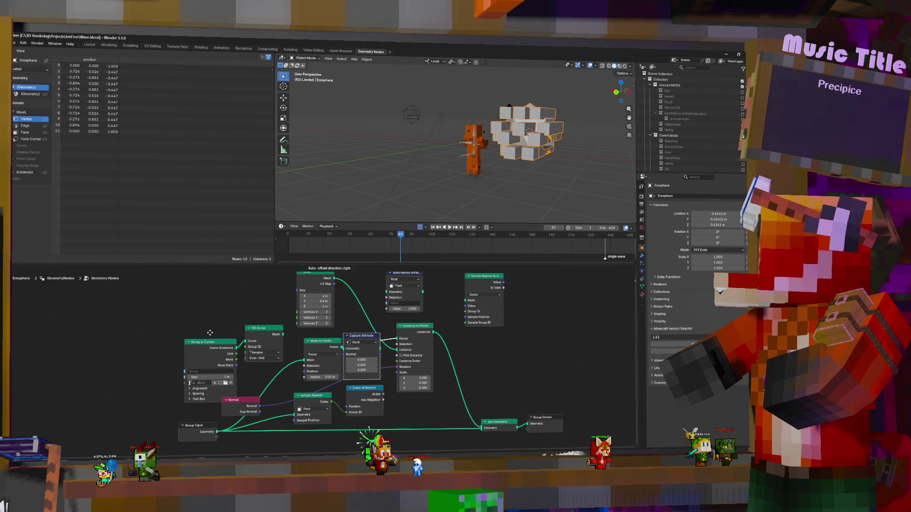
left_click(212, 334)
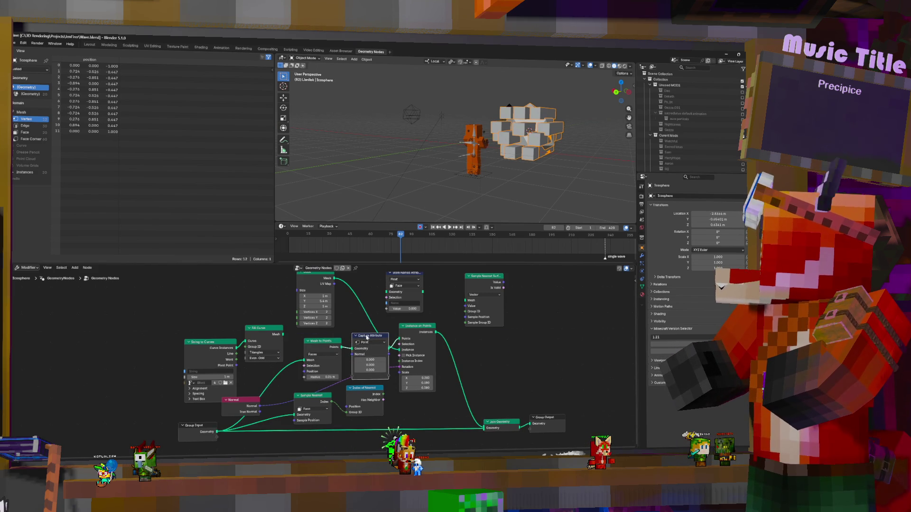
left_click_drag(260, 408, 354, 354)
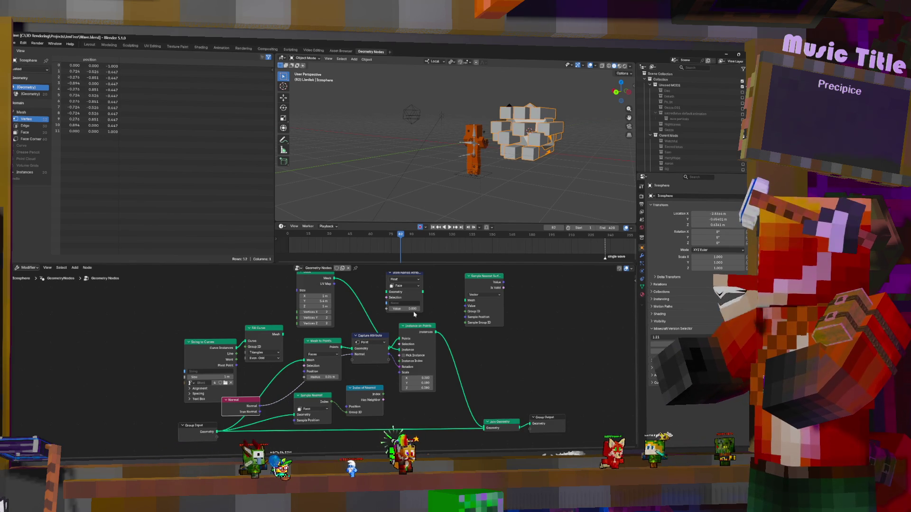
Set Store Named Attribute to the Face domain and Vector type, wire it in and place it beside Fill Curve.
middle_click_drag(404, 385, 405, 403)
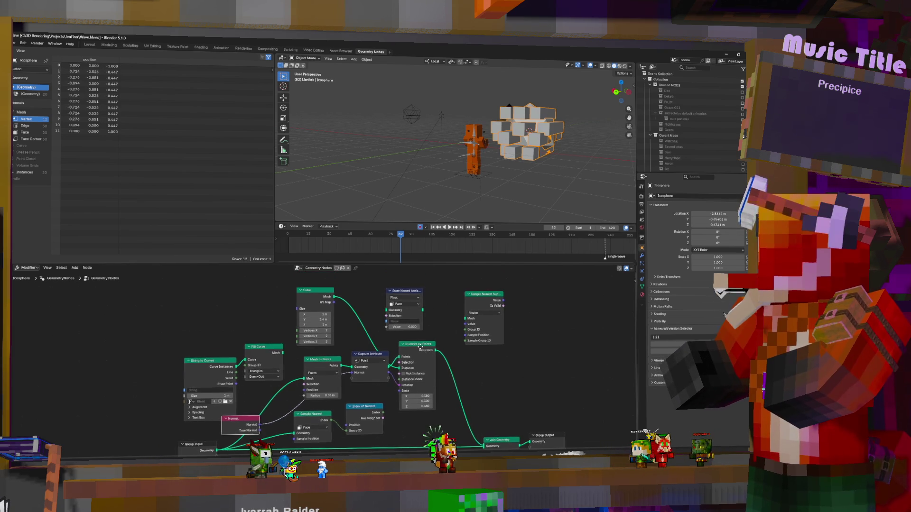
left_click(399, 305)
left_click(405, 328)
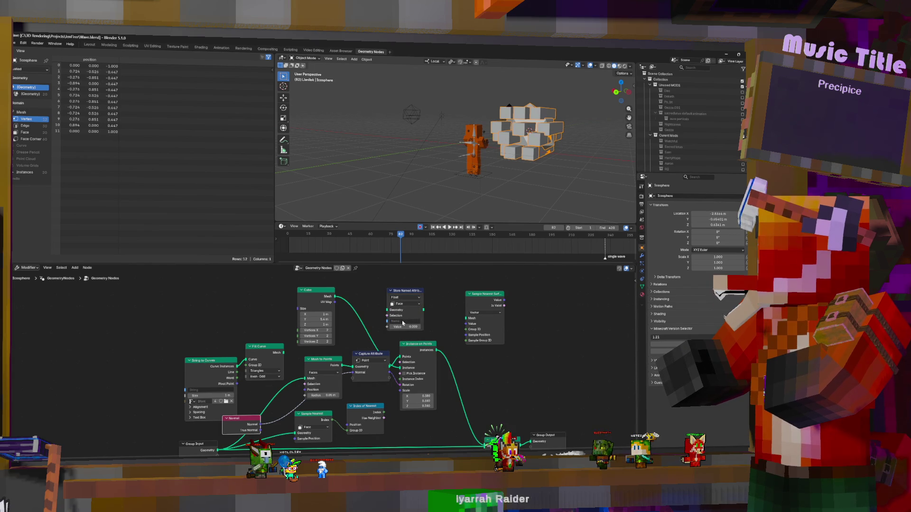
left_click_drag(305, 385, 389, 325)
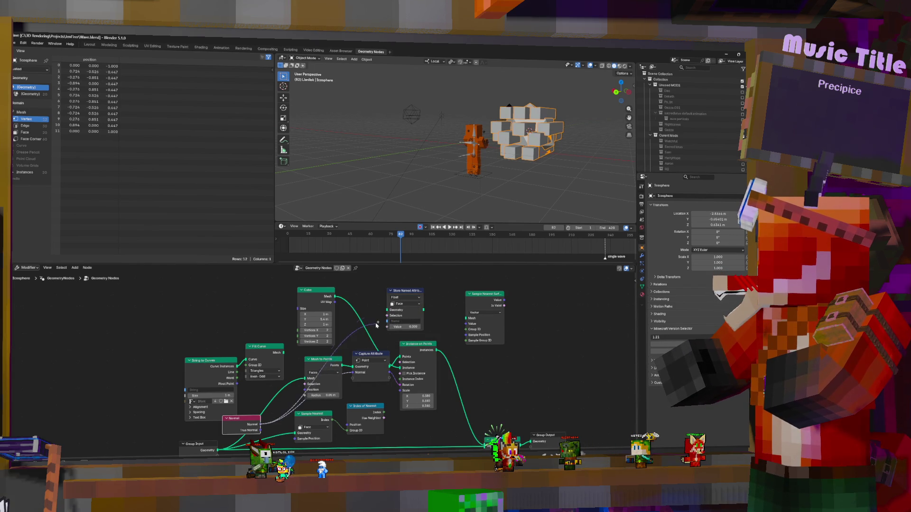
left_click(407, 298)
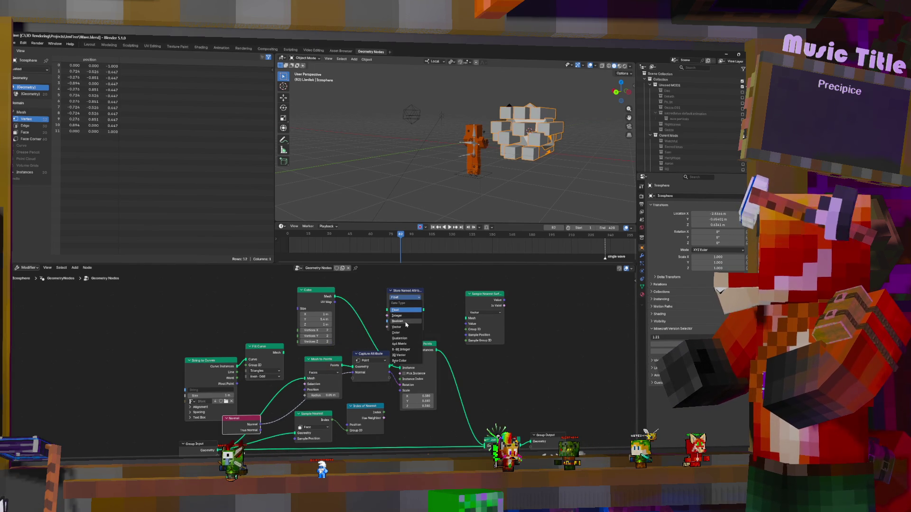
left_click(403, 328)
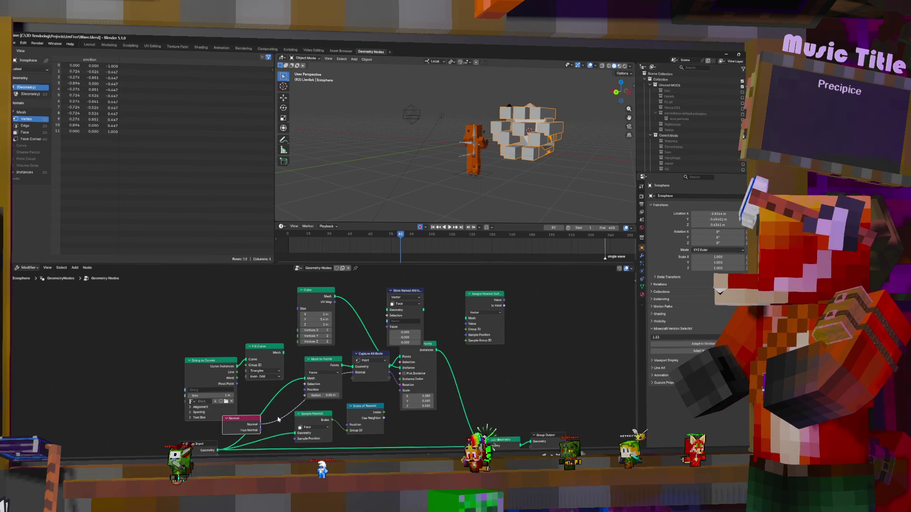
left_click_drag(278, 420, 387, 321)
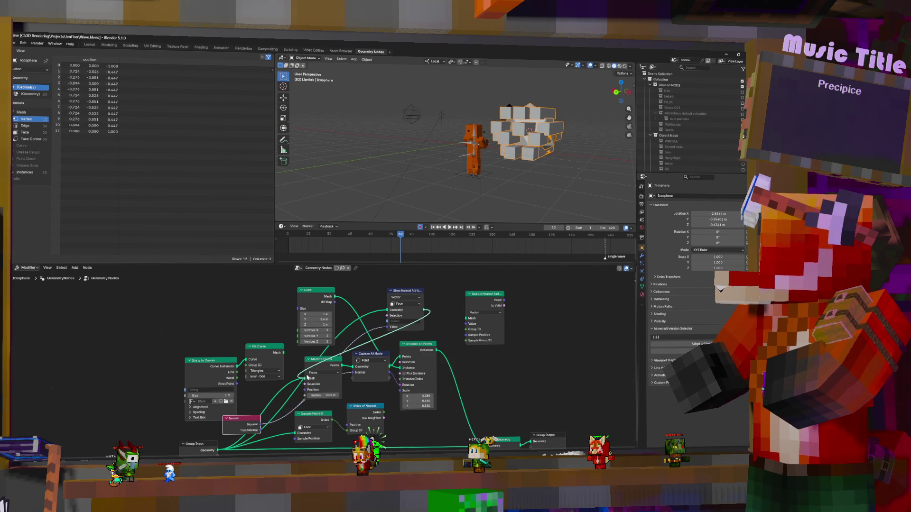
mouse_move(382, 305)
left_mouse_down()
mouse_move(266, 371)
mouse_move(271, 402)
left_mouse_up()
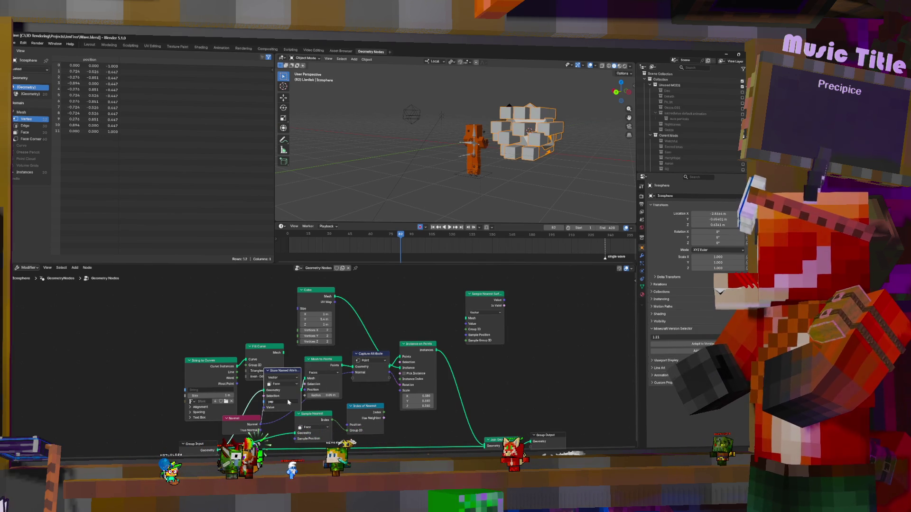
Add a Named Attribute node reading 'uv', wire it in and move it left, tilting the instanced cubes.
key("shift+a")
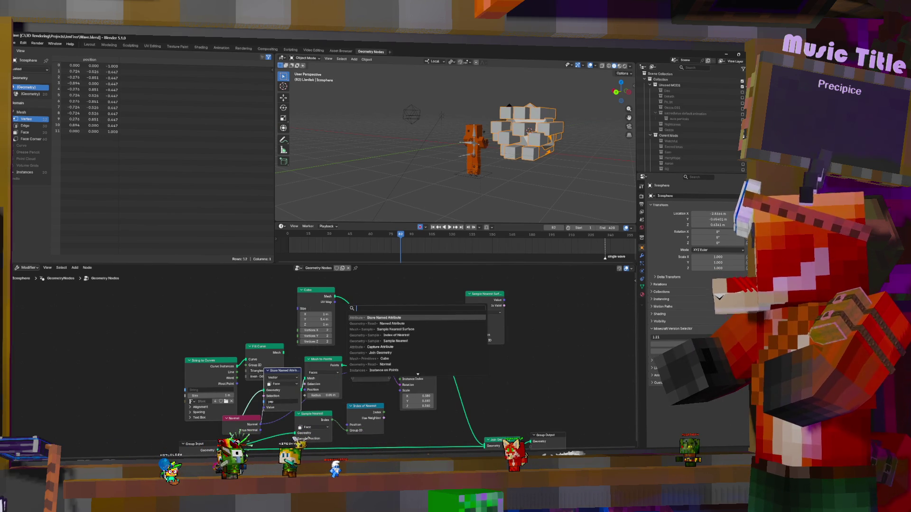
type("attr")
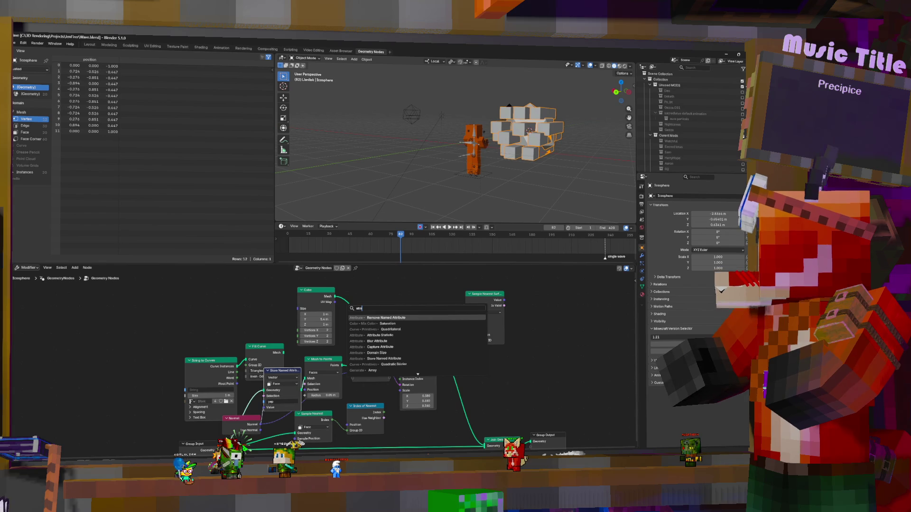
key("BackSpace")
key("BackSpace")
key("BackSpace")
type("name")
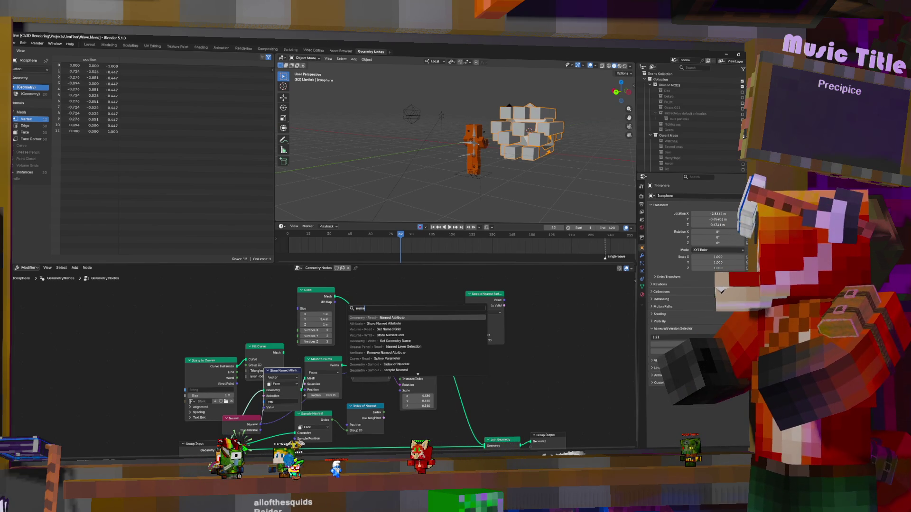
key("Return")
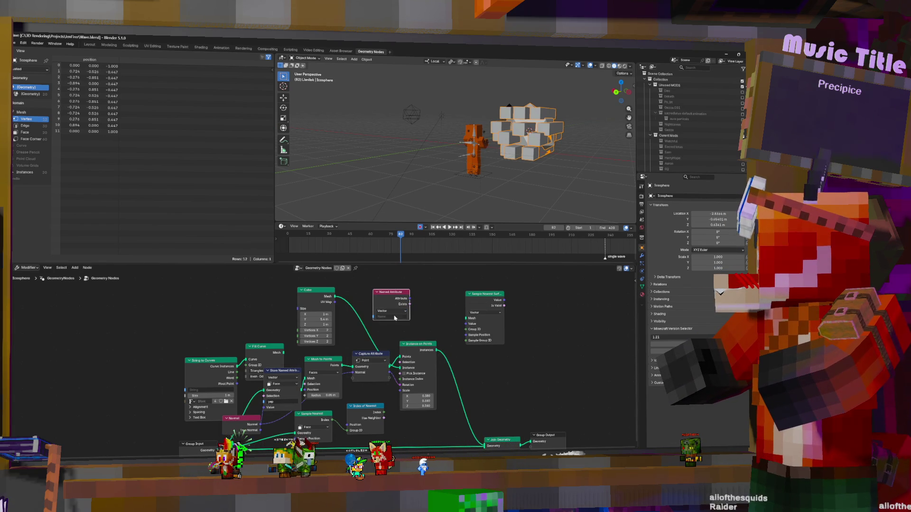
left_click(396, 318)
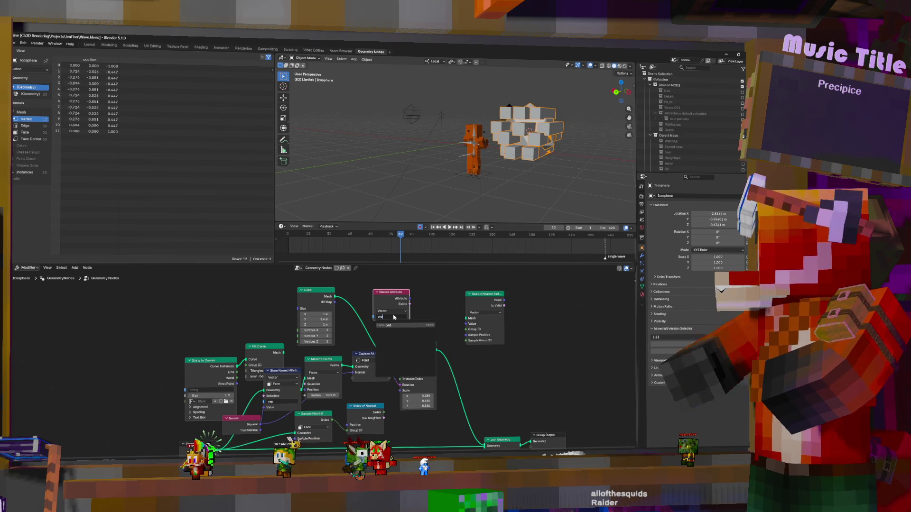
key("Return")
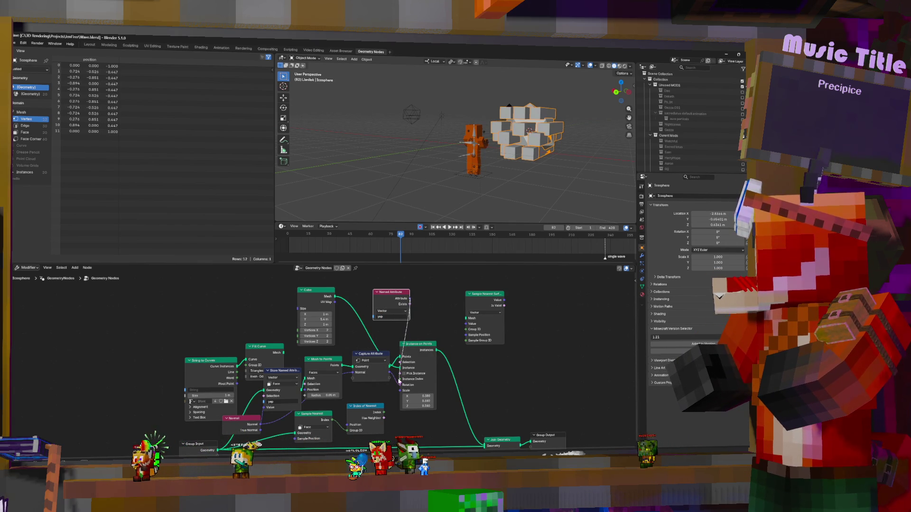
mouse_move(519, 149)
middle_mouse_down()
mouse_move(456, 118)
mouse_move(568, 123)
mouse_move(498, 142)
middle_mouse_up()
left_click_drag(393, 300, 208, 312)
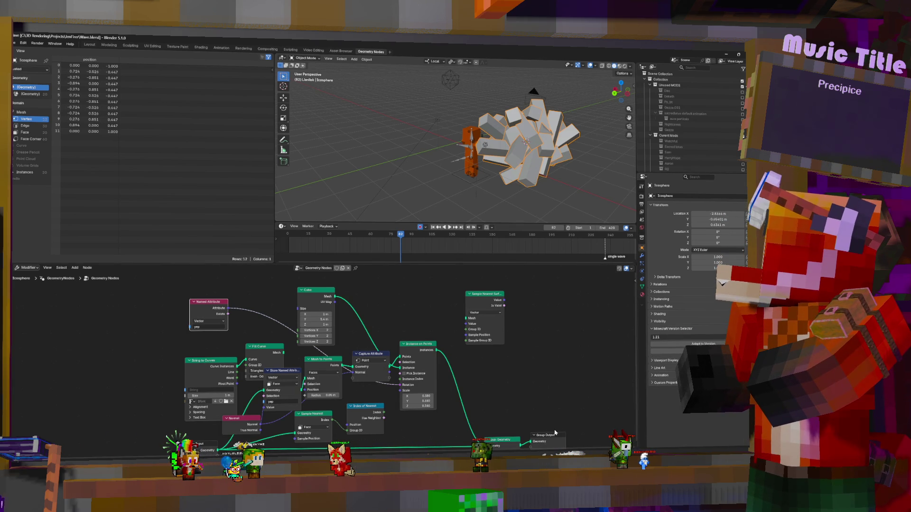
scroll(545, 315, "left", 2, "ctrl")
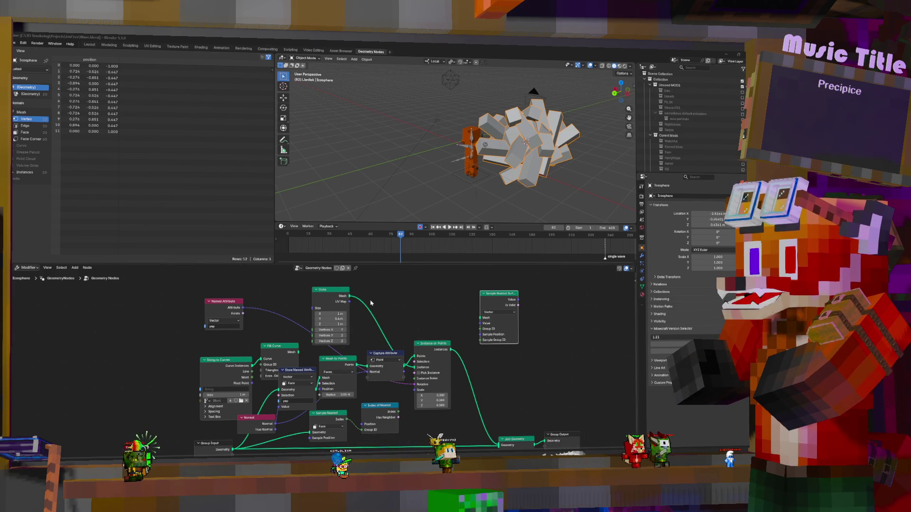
Add an Align Rotation to Vector node to the tree via the node search.
middle_click_drag(399, 334, 428, 347)
key("shift+a")
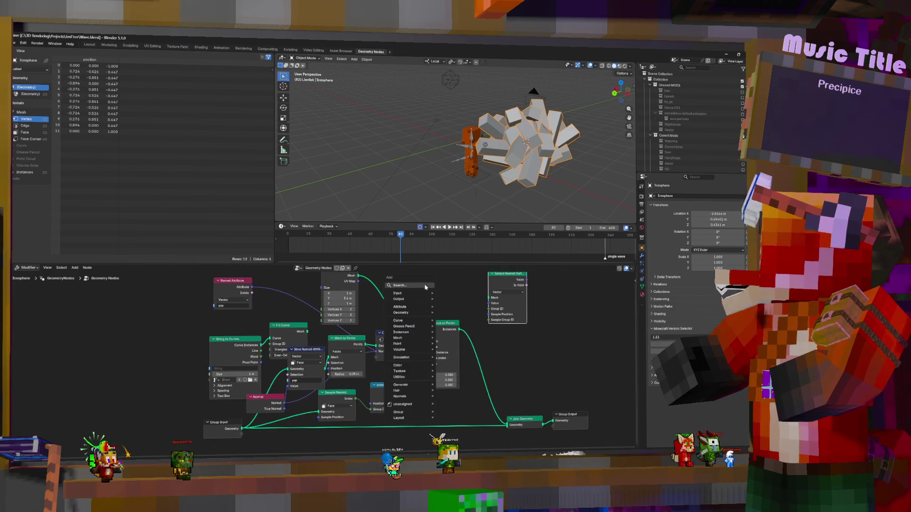
left_click(427, 288)
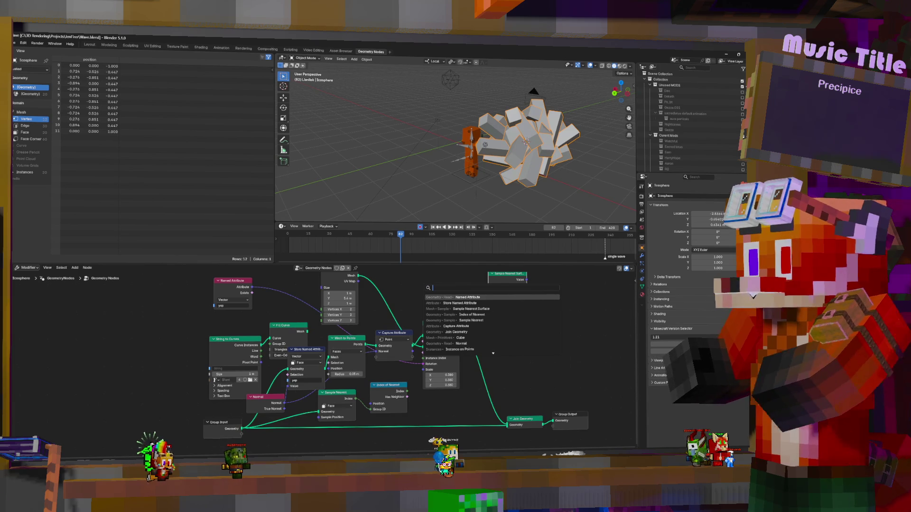
type("aline")
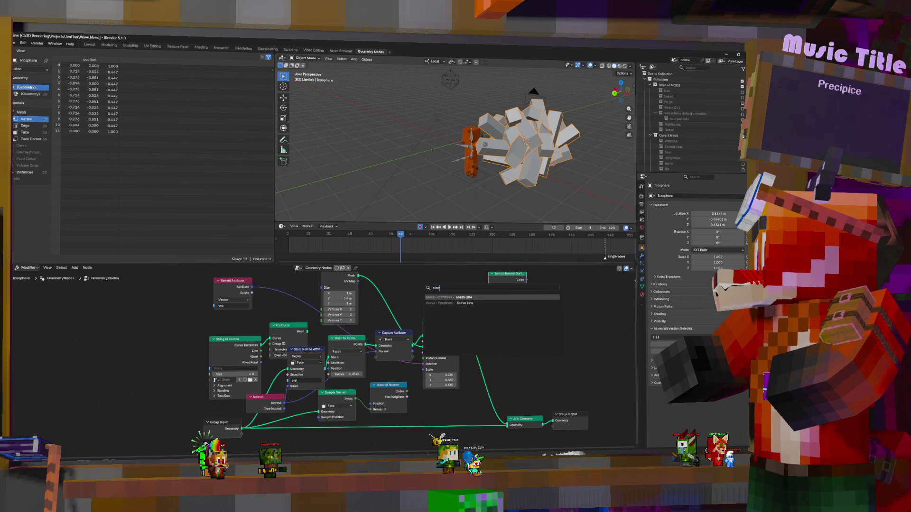
key("BackSpace")
key("BackSpace")
key("BackSpace")
type("a")
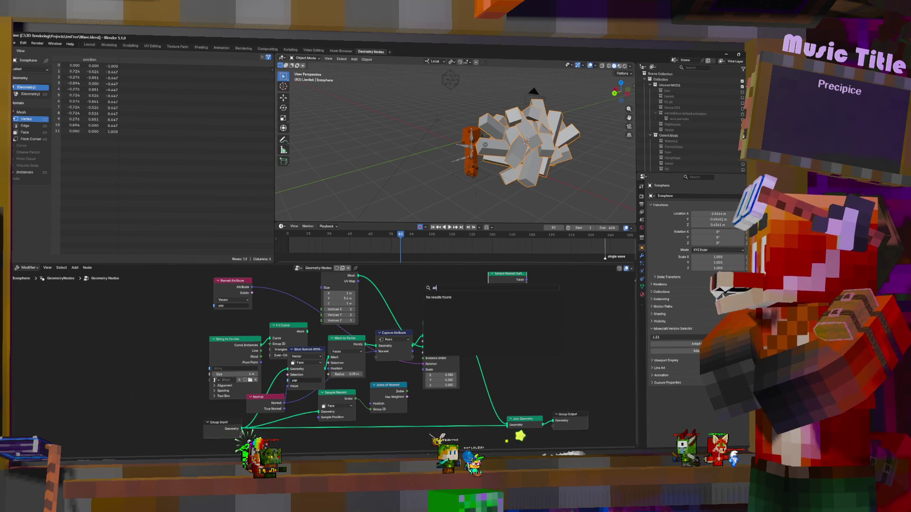
type("li")
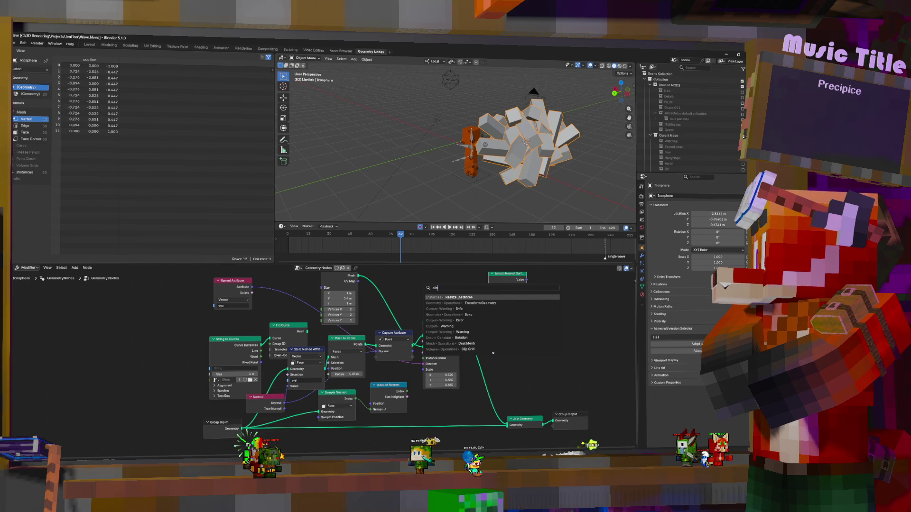
key("BackSpace")
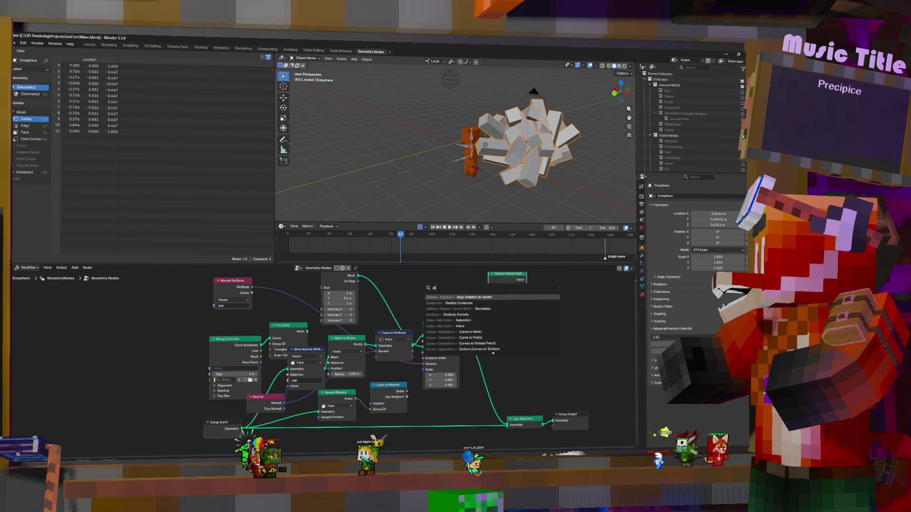
key("Return")
left_click(421, 299)
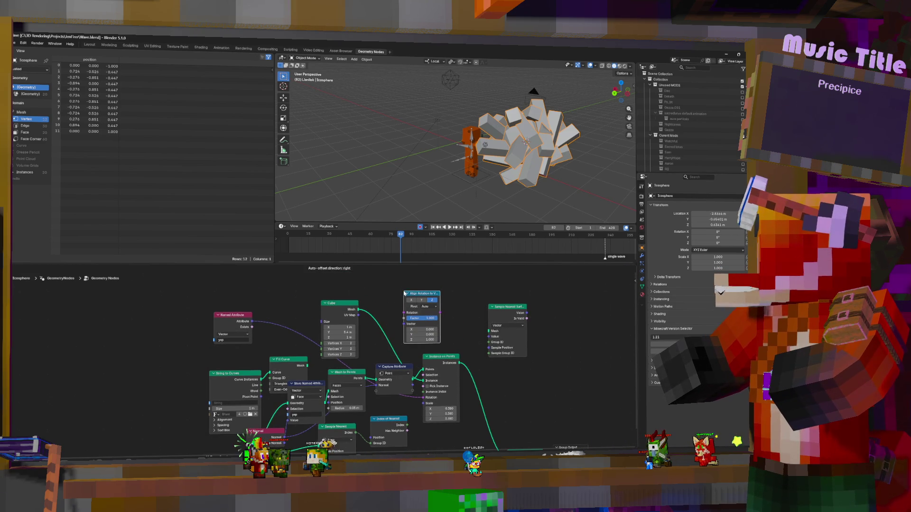
Drag the Capture Attribute and Store Named Attribute nodes out of the chain to the far left.
middle_click_drag(261, 382, 262, 341)
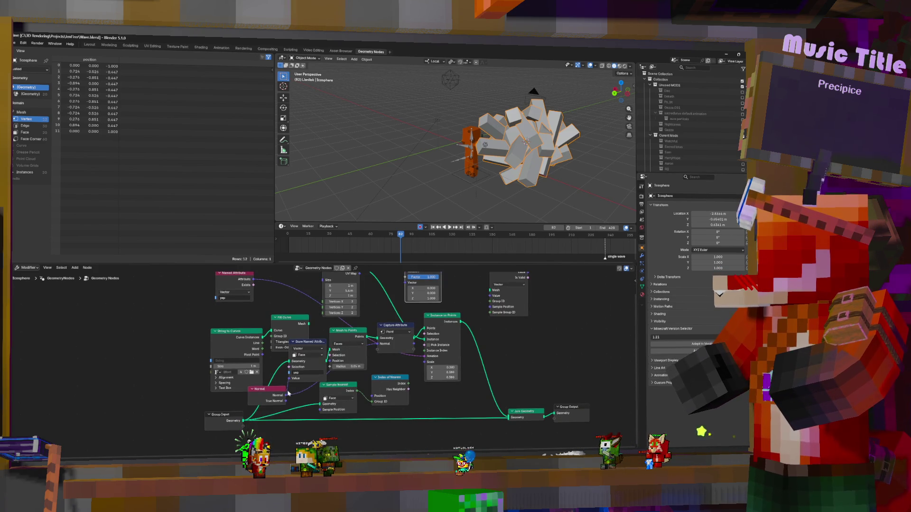
middle_click_drag(406, 286, 405, 332)
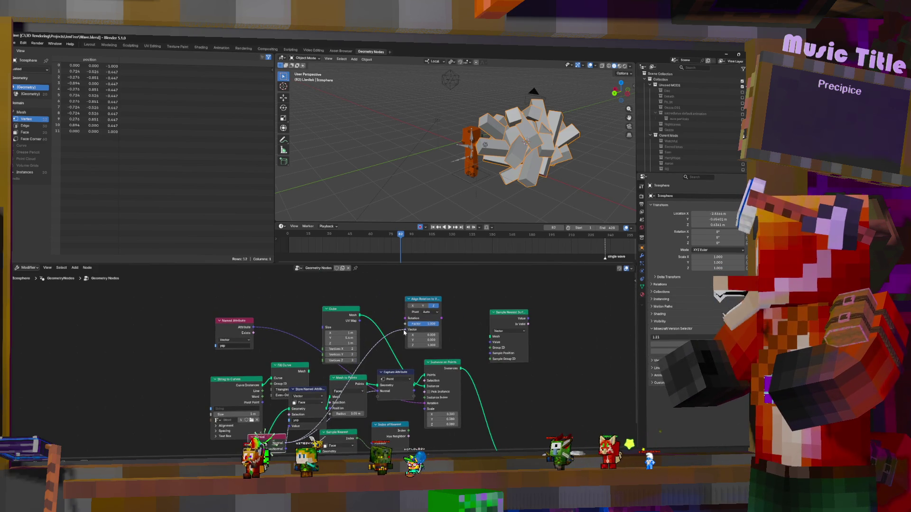
left_click_drag(397, 373, 125, 332)
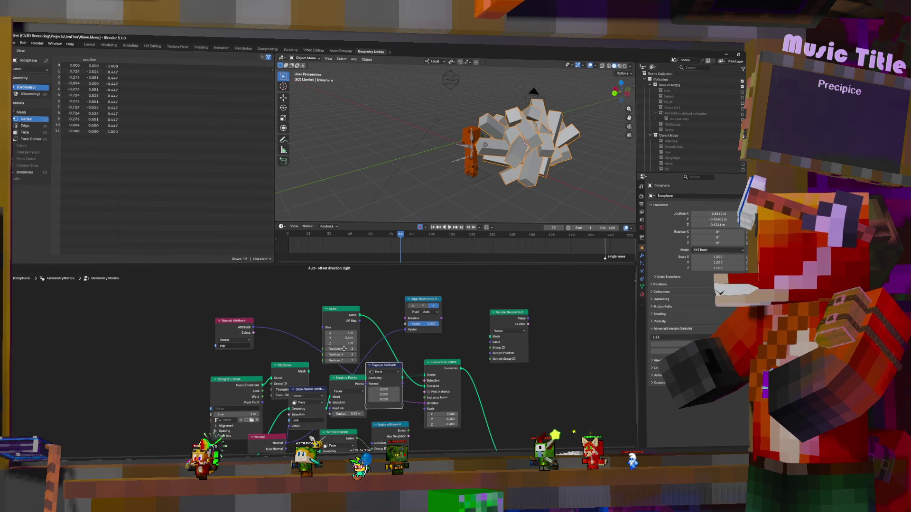
mouse_move(310, 391)
left_mouse_down()
mouse_move(114, 322)
mouse_move(178, 329)
left_mouse_up()
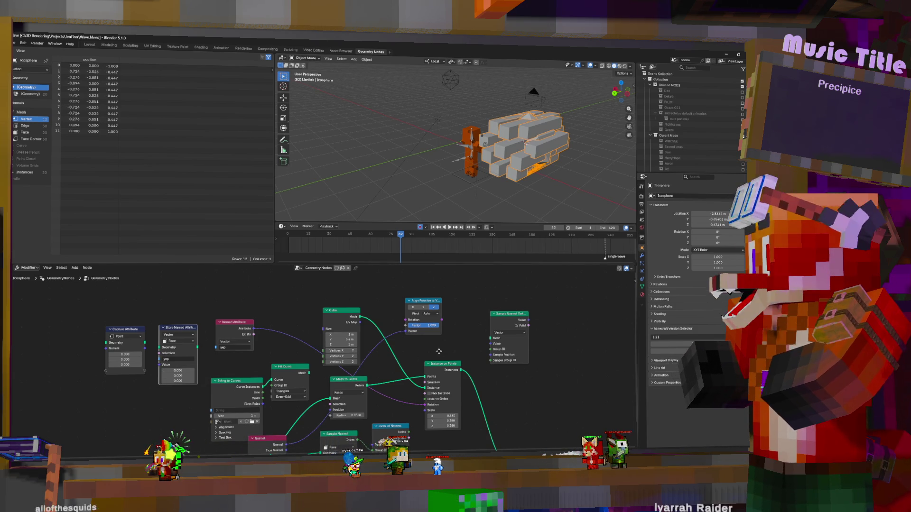
Reposition Align Rotation to Vector, unlink its Vector input and move the Normal node beside Cube.
middle_click_drag(380, 421, 395, 397)
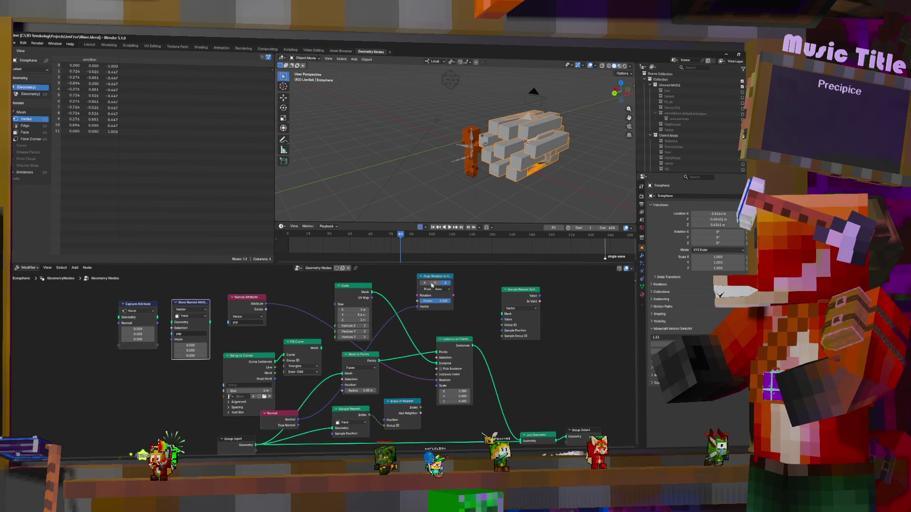
left_click(440, 302)
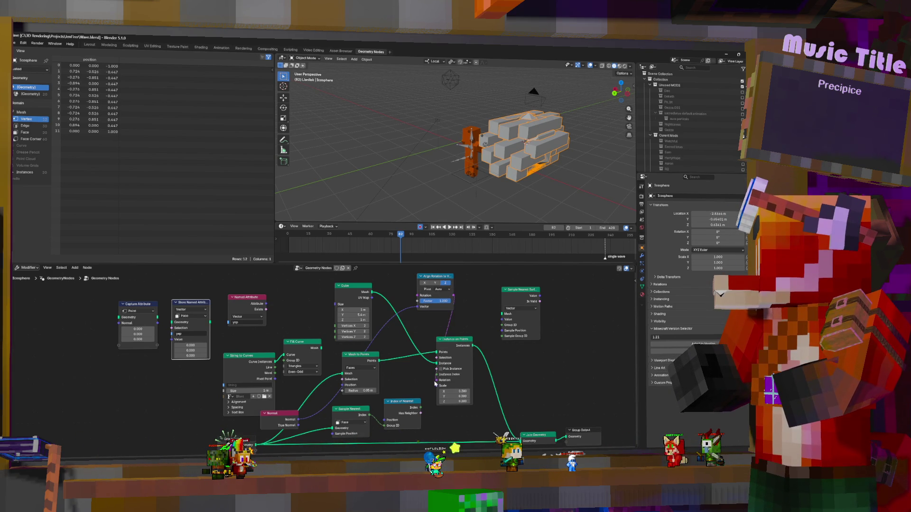
left_click_drag(436, 280, 382, 307)
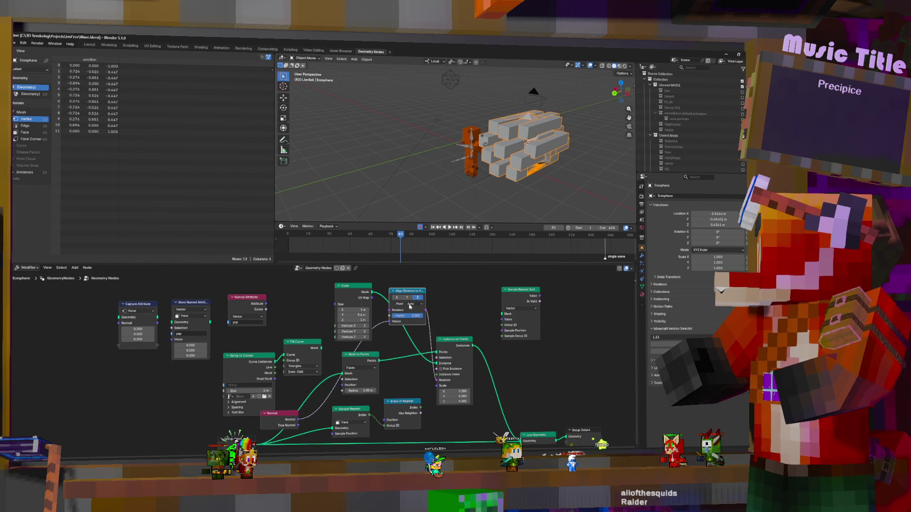
left_click_drag(390, 321, 391, 315)
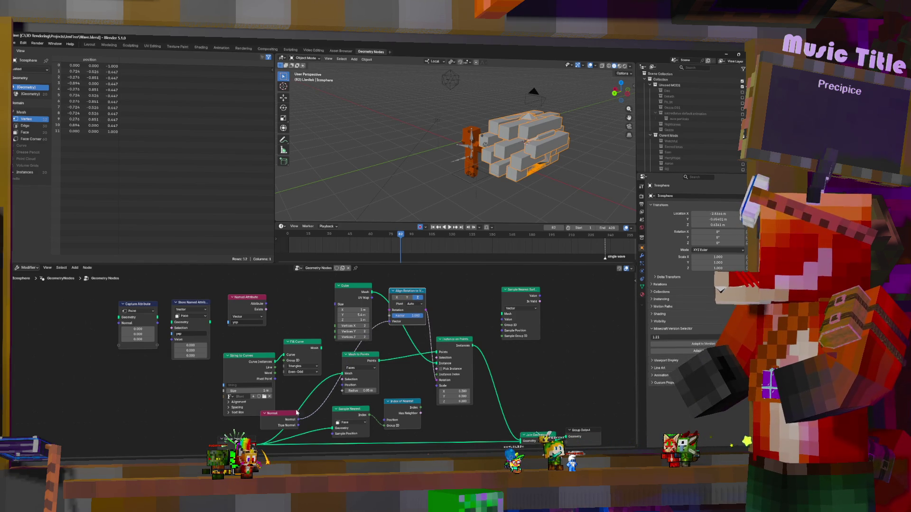
mouse_move(282, 407)
left_mouse_down()
mouse_move(298, 289)
mouse_move(303, 329)
left_mouse_up()
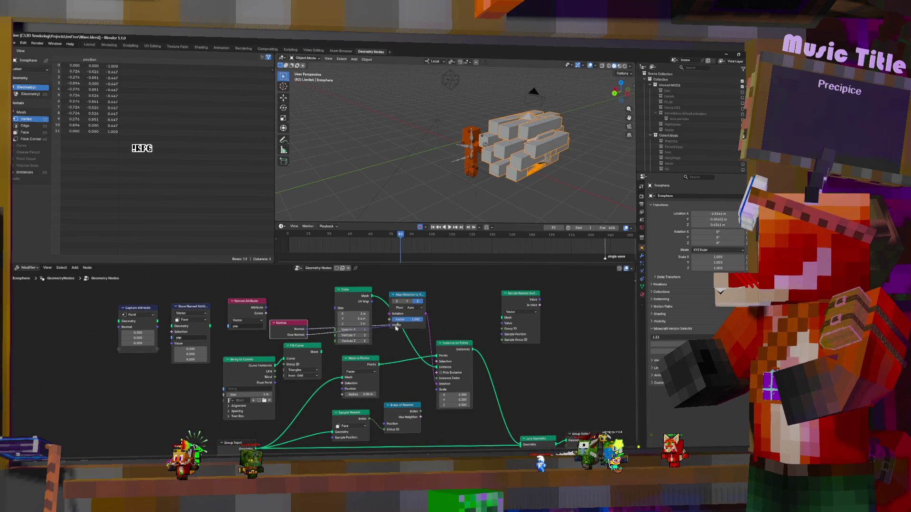
Link the normal into the rotation chain so the instanced blocks turn at varied angles.
middle_click_drag(382, 354, 419, 389)
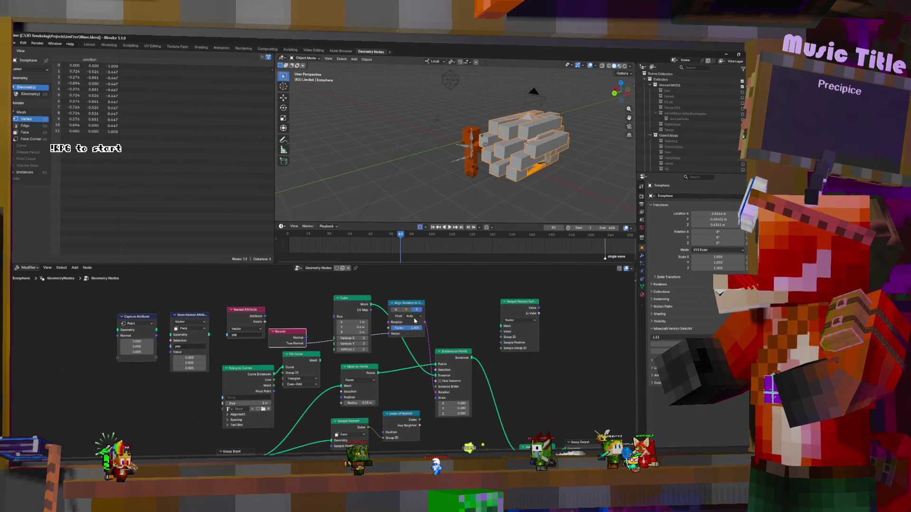
mouse_move(348, 307)
middle_mouse_down()
mouse_move(375, 322)
mouse_move(368, 345)
middle_mouse_up()
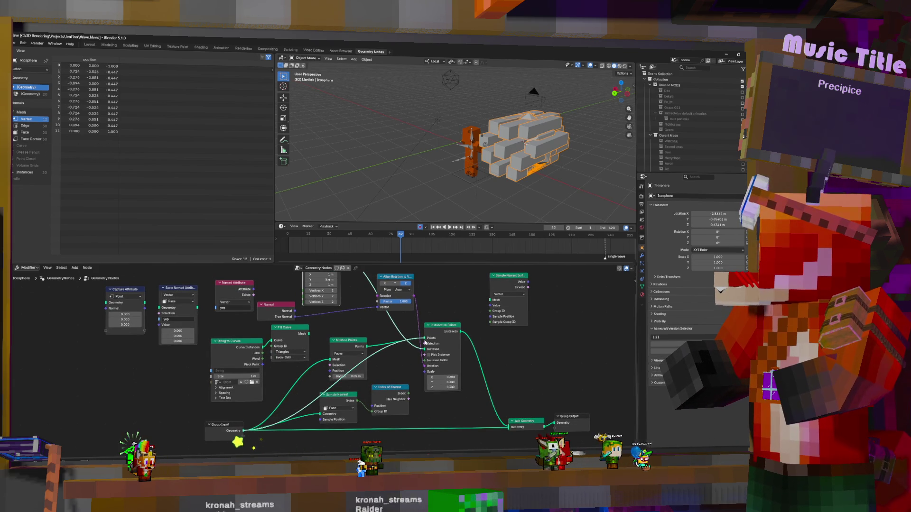
left_click_drag(273, 420, 321, 415)
middle_click_drag(515, 213, 452, 183)
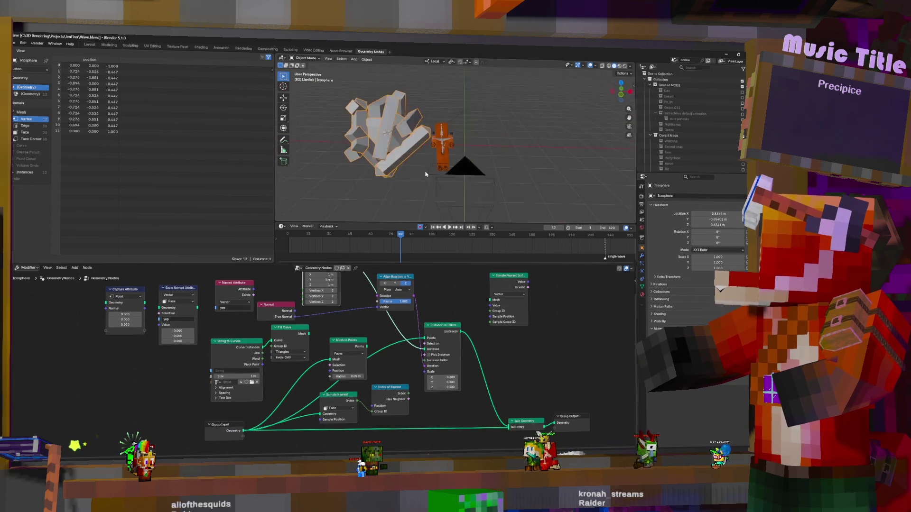
Cut the rotation link into Instance on Points so the blocks lie flat in stacked layers.
middle_click_drag(453, 183, 513, 153)
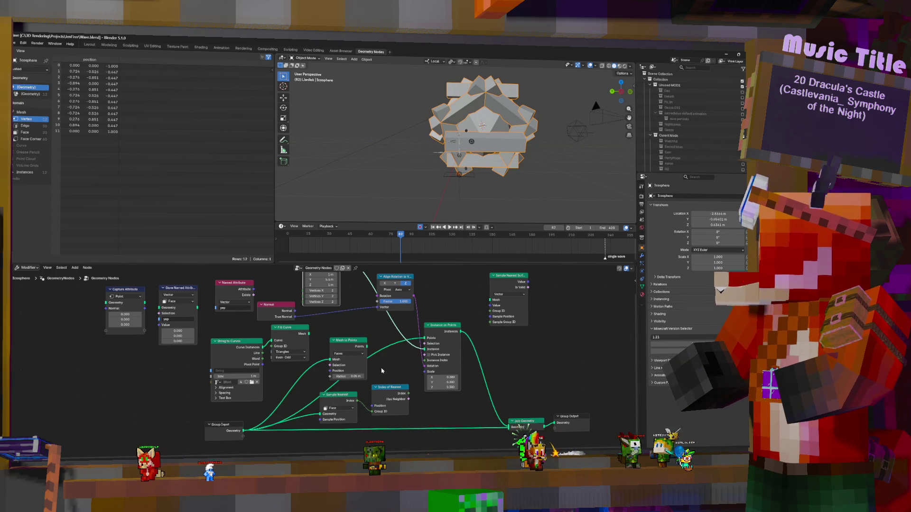
middle_click_drag(396, 362, 410, 363)
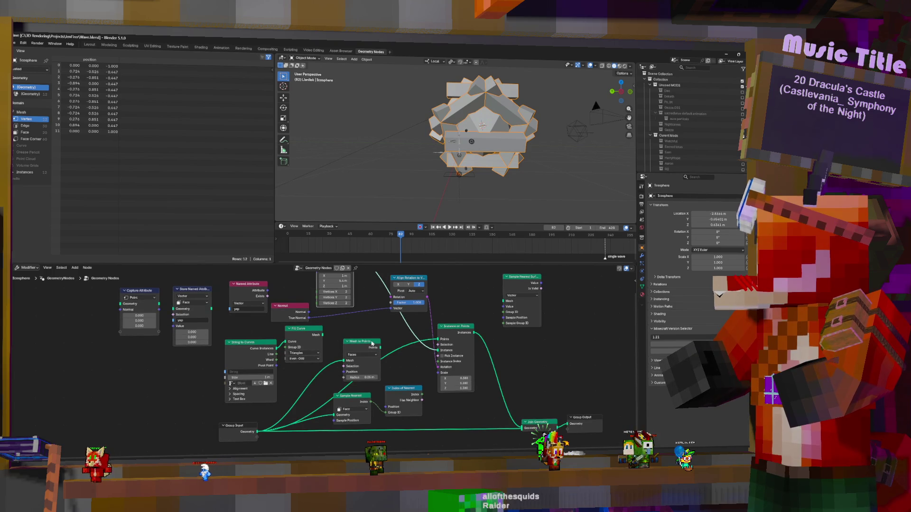
right_click_drag(410, 335, 409, 364, "ctrl")
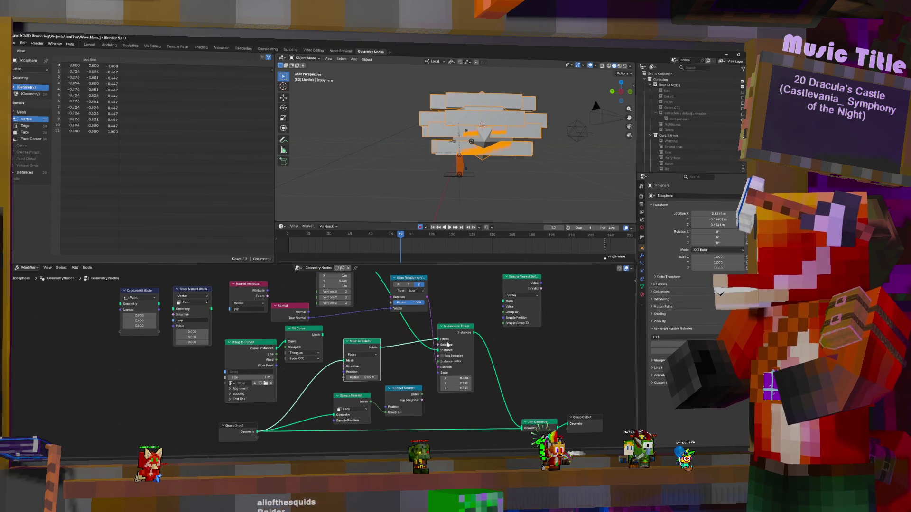
scroll(409, 363, "up", 2)
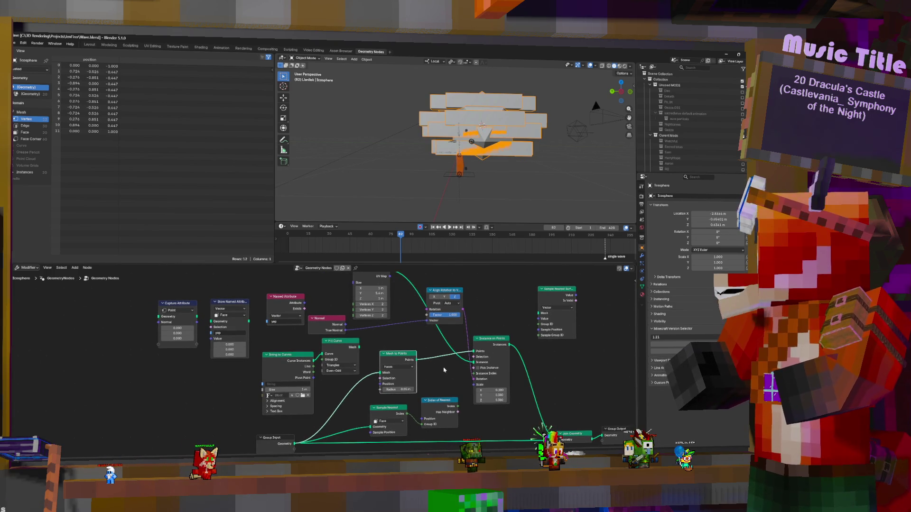
key("shift+a")
Abandon the node search, set Capture Attribute to Face and feed Group Input Geometry into it.
left_click(395, 322)
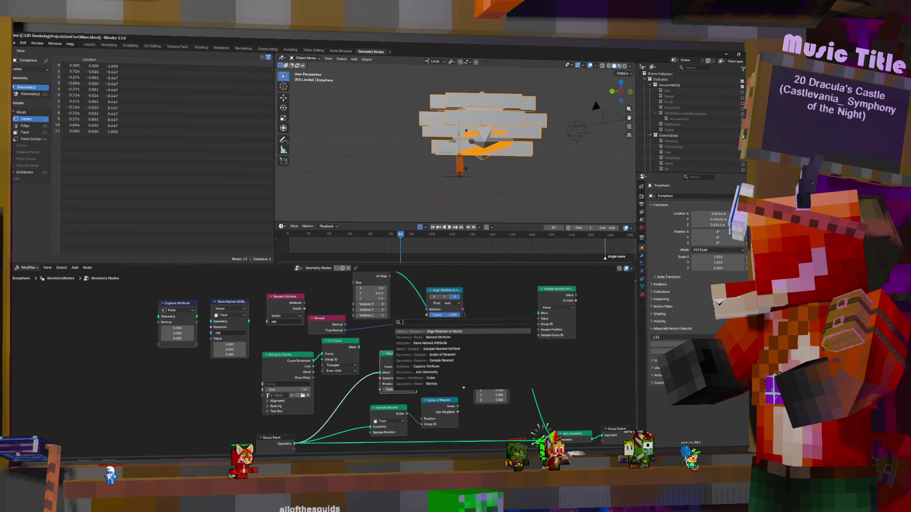
type("ac")
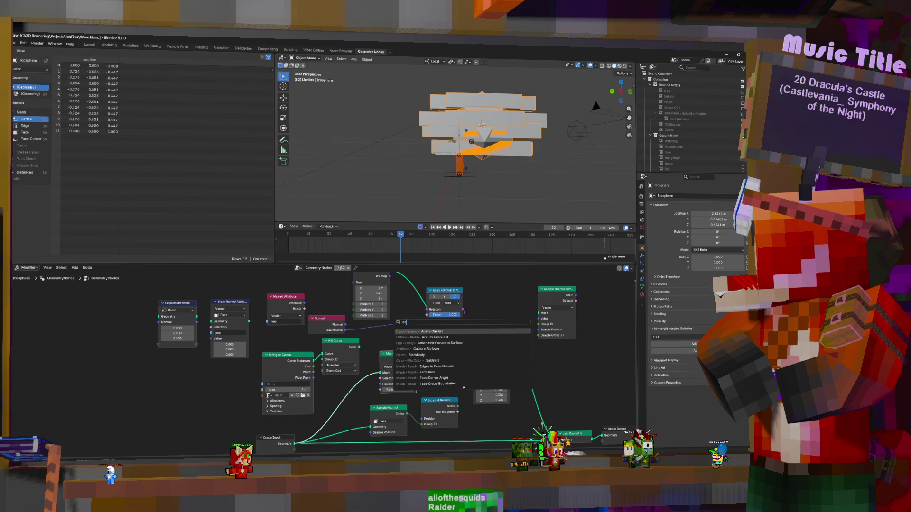
key("BackSpace")
key("BackSpace")
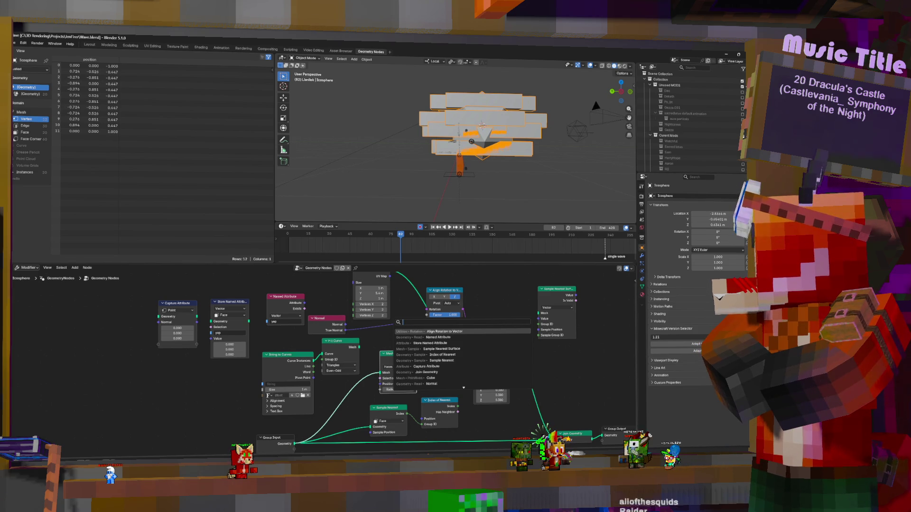
key("Escape")
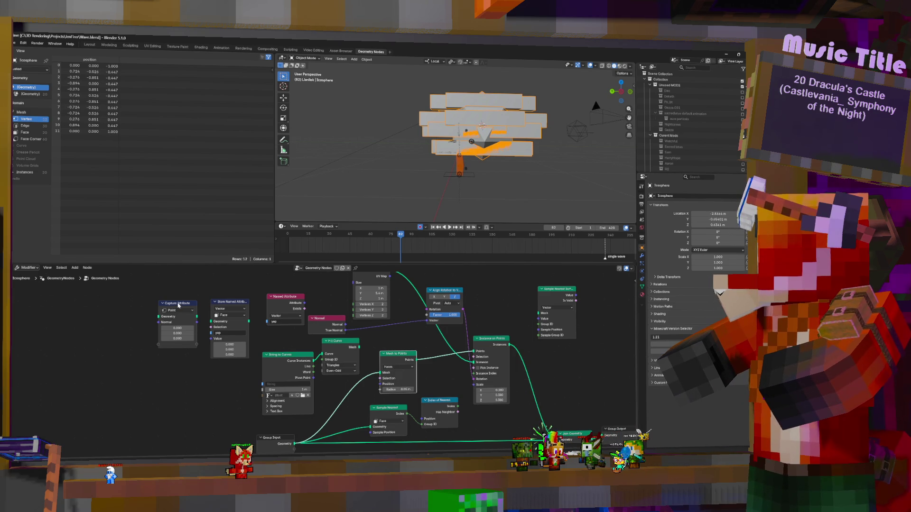
left_click(177, 310)
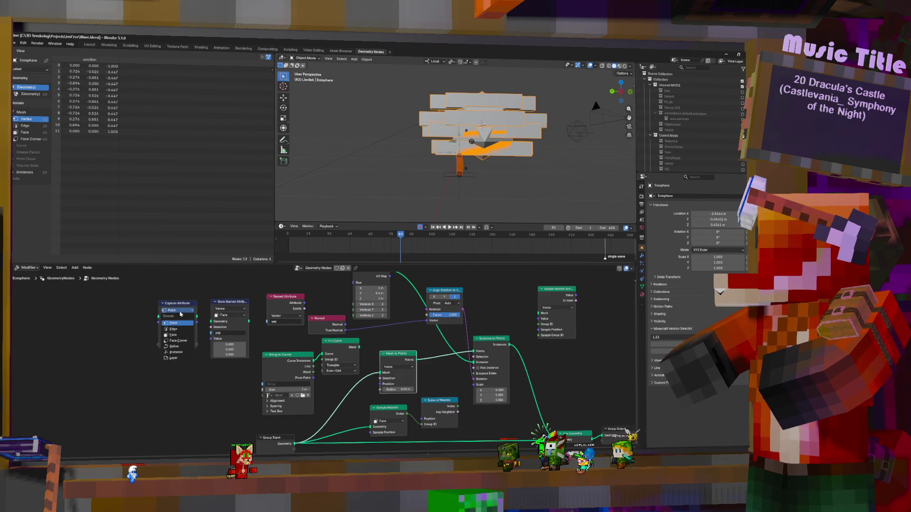
left_click(176, 335)
mouse_move(294, 443)
left_mouse_down()
mouse_move(161, 318)
mouse_move(669, 301)
left_mouse_up()
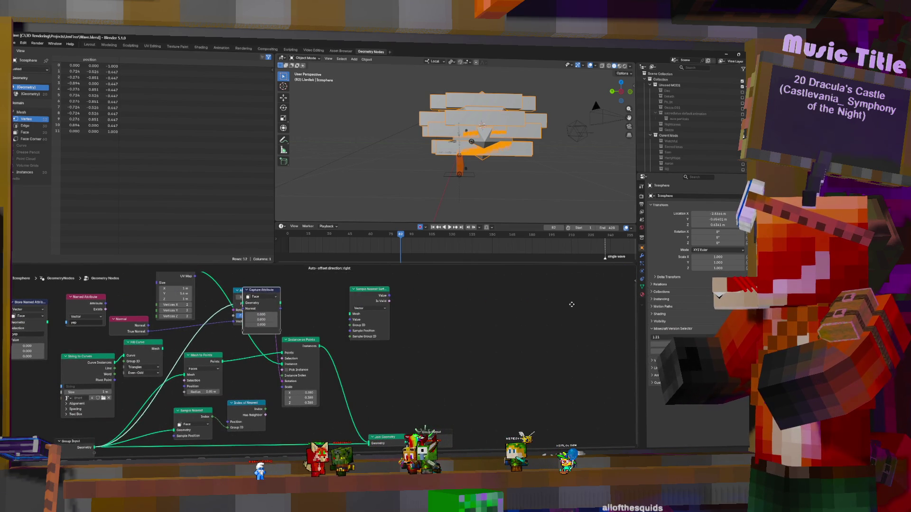
Place Capture Attribute beside Align Rotation, feed its value into instance Rotation and switch it to Point.
left_click_drag(669, 300, 359, 303)
left_click_drag(241, 292, 201, 324)
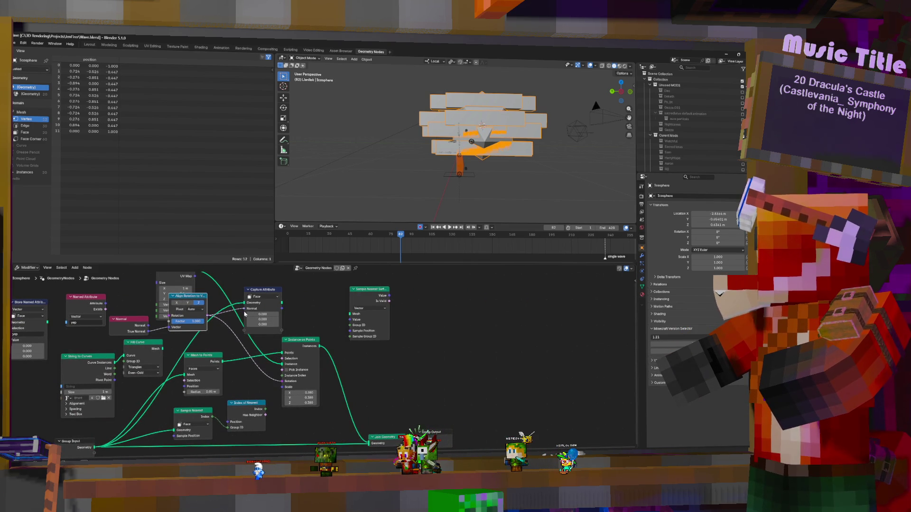
left_click_drag(282, 311, 283, 384)
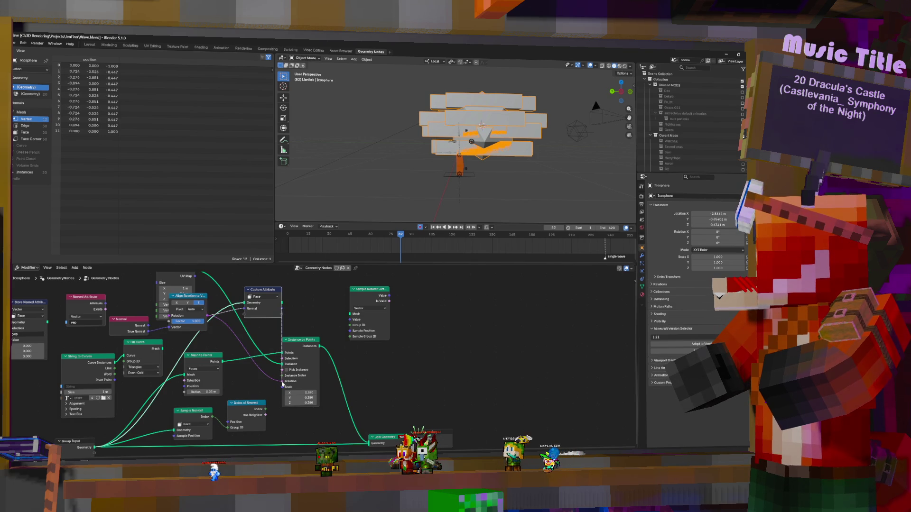
mouse_move(274, 289)
left_mouse_down()
mouse_move(241, 315)
mouse_move(162, 298)
left_mouse_up()
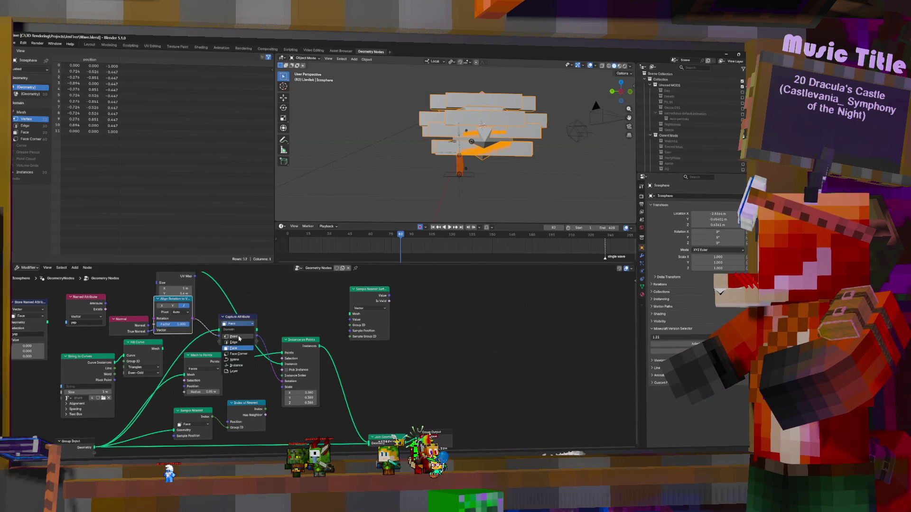
left_click(241, 333)
left_click(244, 324)
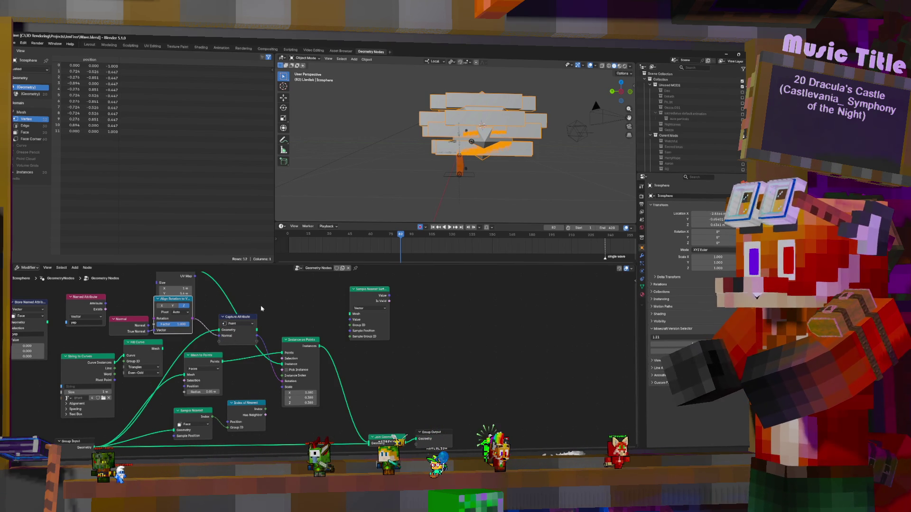
Switch the Capture Attribute node back to the Face domain.
left_click(238, 324)
left_click(234, 348)
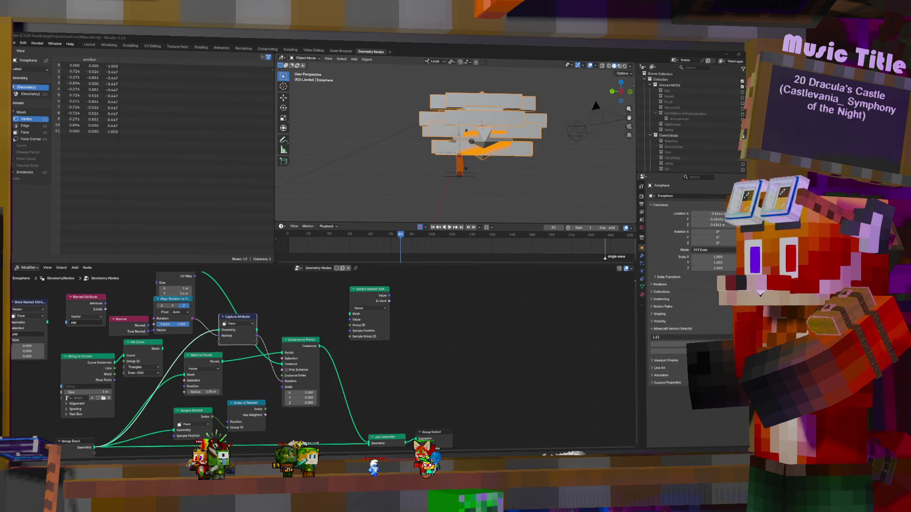
middle_click_drag(258, 354, 249, 379)
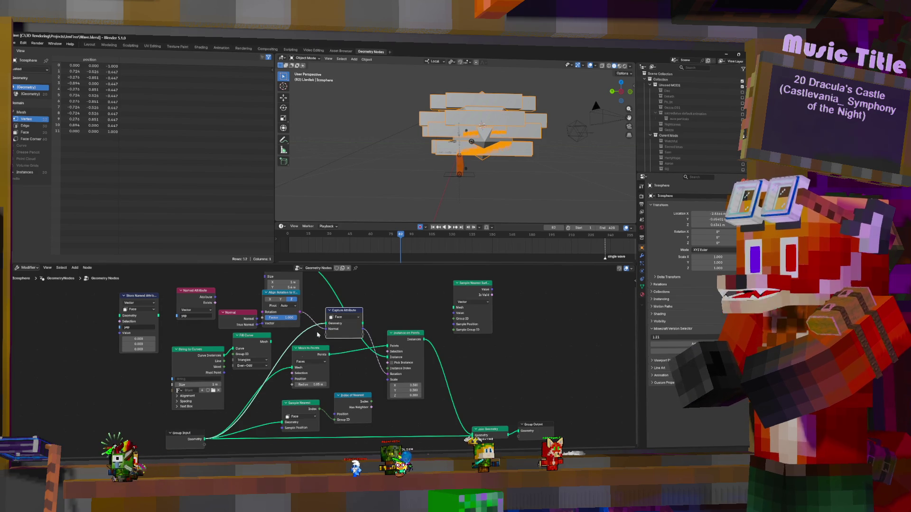
Drop Align Rotation to Vector onto the link just before Instance on Points.
mouse_move(289, 305)
left_mouse_down()
mouse_move(457, 278)
mouse_move(438, 307)
left_mouse_up()
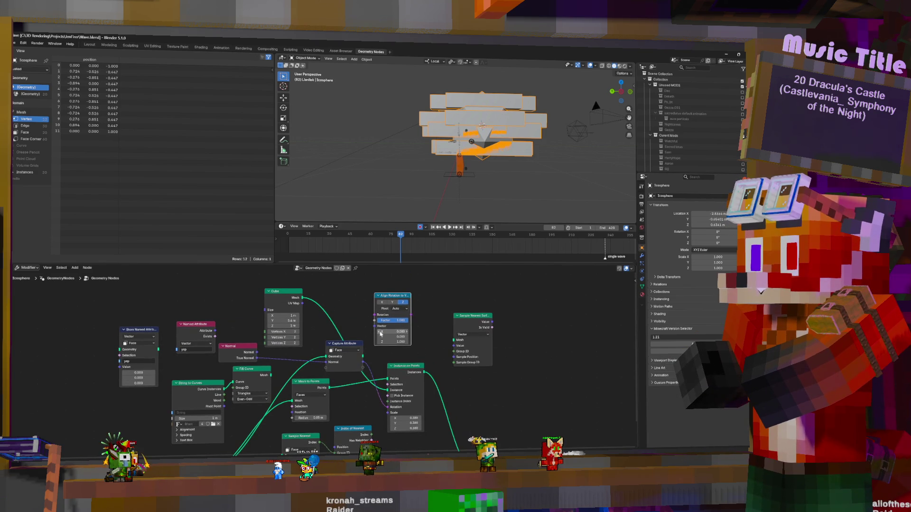
left_click_drag(392, 298, 392, 370)
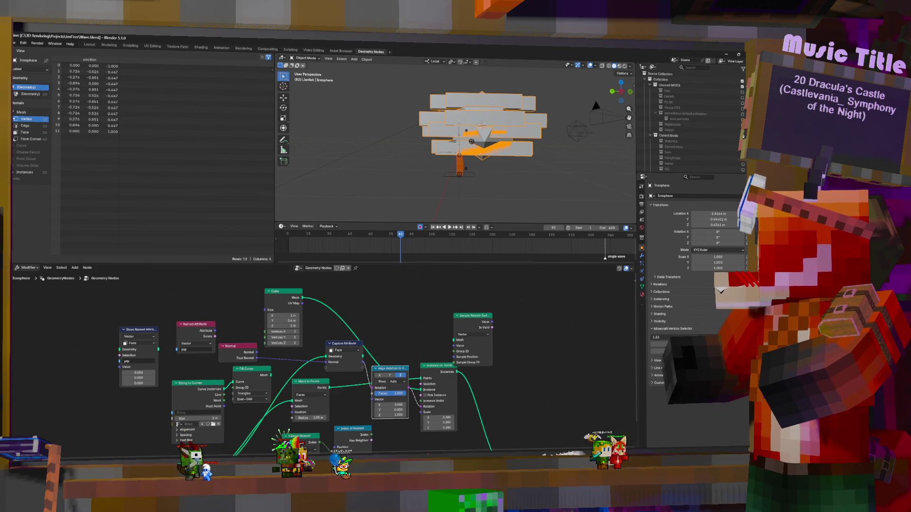
left_click_drag(304, 359, 203, 418)
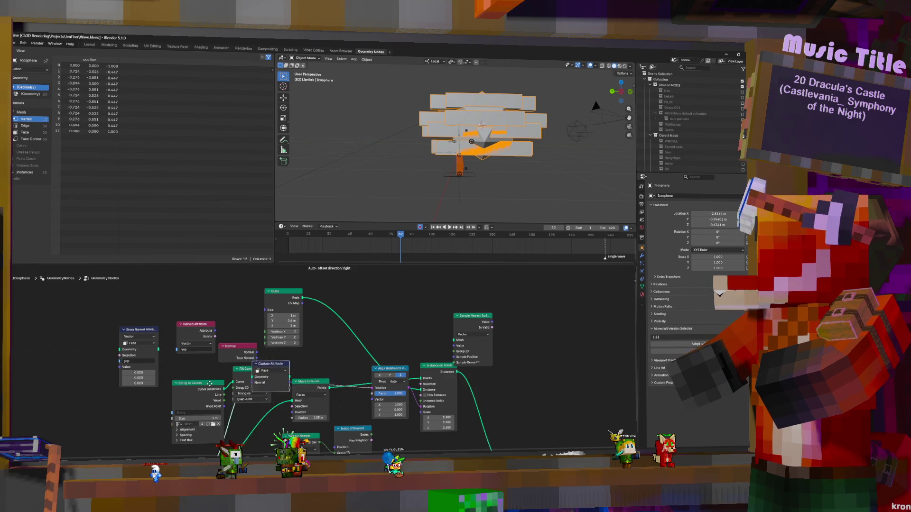
Settle Capture Attribute onto the links right after Fill Curve.
left_click_drag(256, 400, 280, 406)
middle_click_drag(343, 377, 363, 327)
left_click_drag(328, 372, 293, 383)
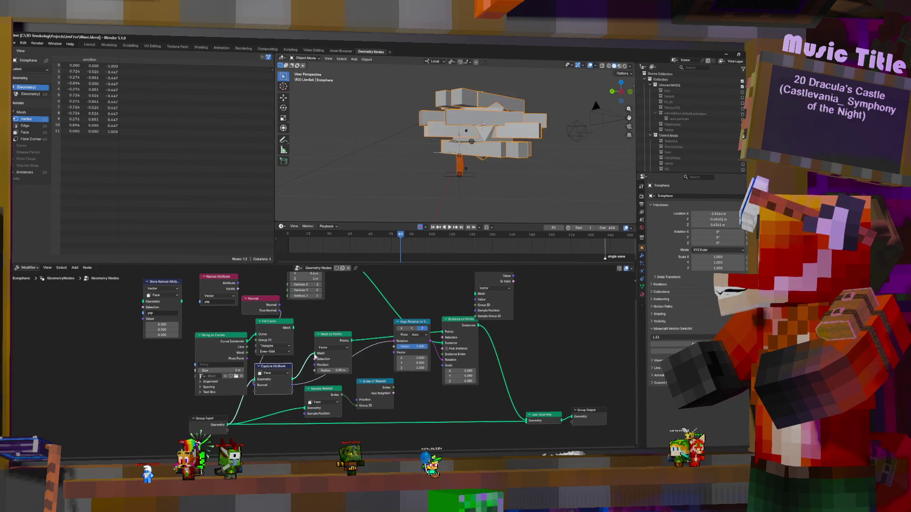
Set the Align Rotation axis and feed the captured normal into its Vector so the boxes radiate outward.
mouse_move(491, 142)
middle_mouse_down()
mouse_move(512, 168)
mouse_move(481, 151)
middle_mouse_up()
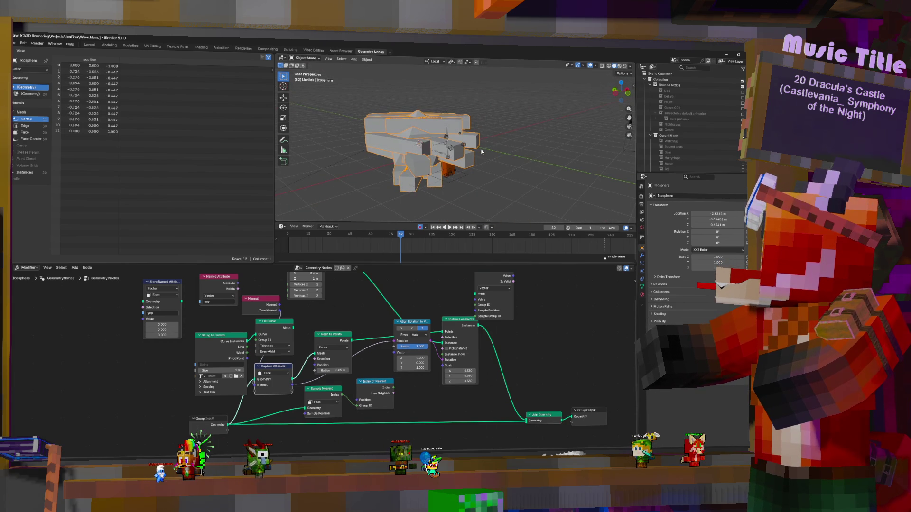
left_click(404, 328)
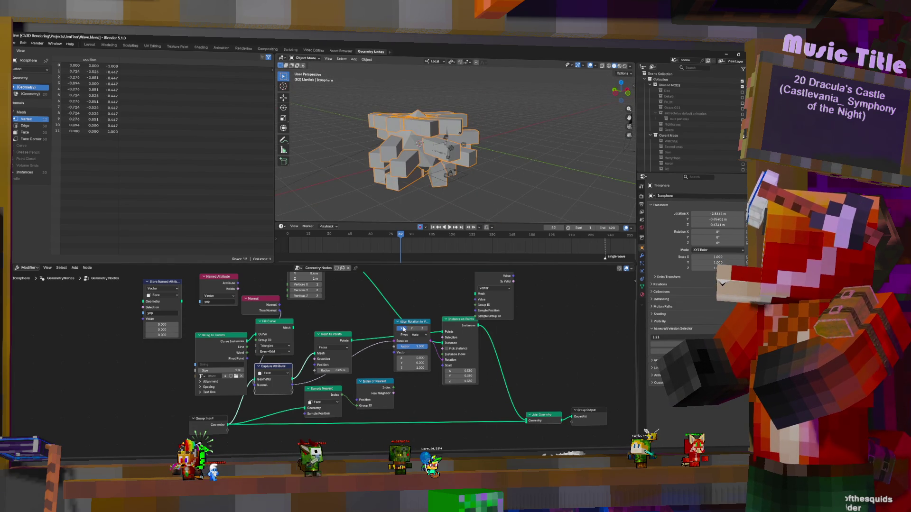
left_click(412, 329)
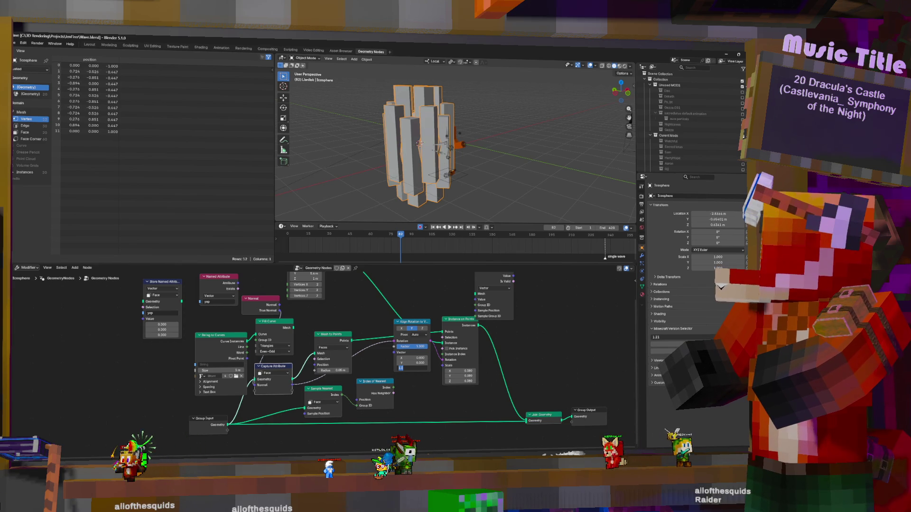
left_click_drag(393, 343, 396, 351)
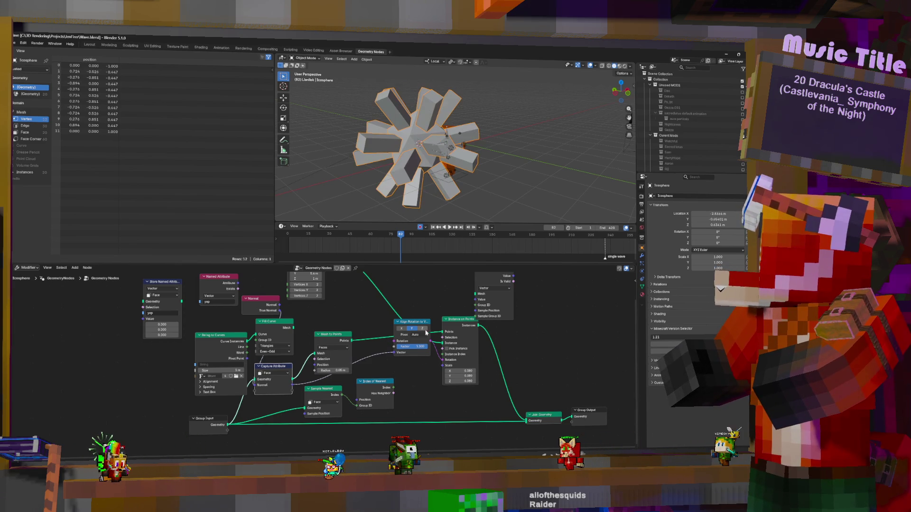
middle_click_drag(423, 153, 424, 396)
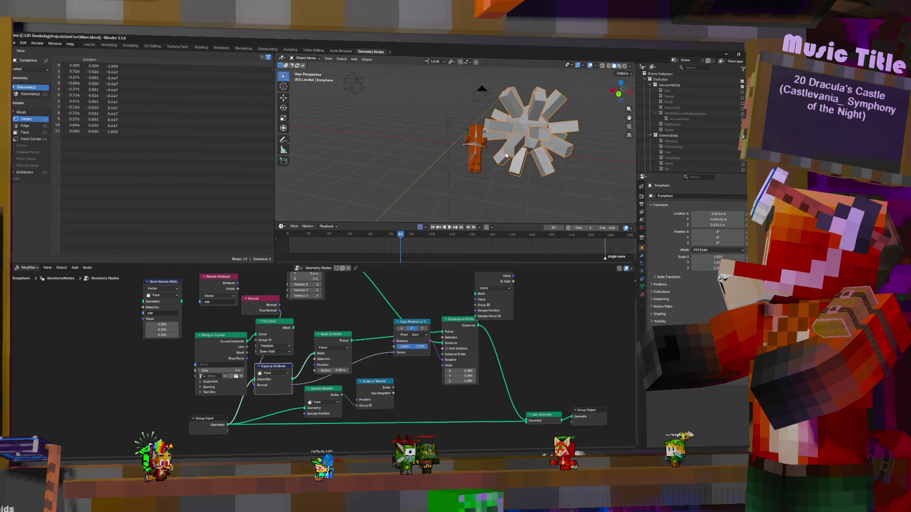
middle_click_drag(356, 342, 382, 368)
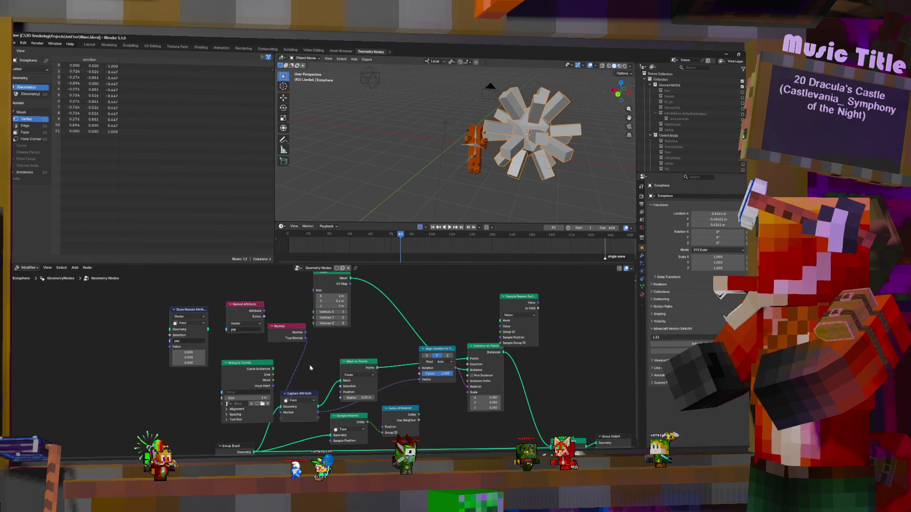
left_click_drag(285, 331, 212, 438)
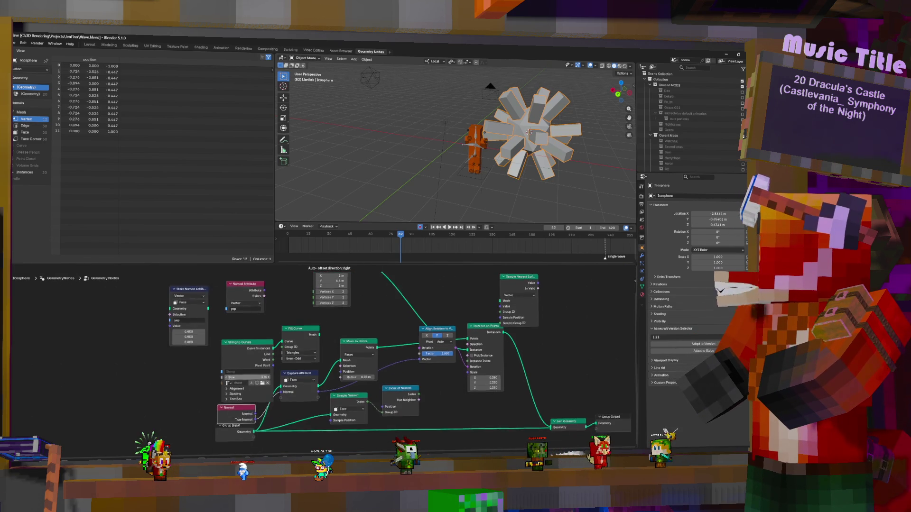
Delete the unused Sample Nearest, Index of Nearest and Sample Nearest Surface nodes.
left_click(210, 438)
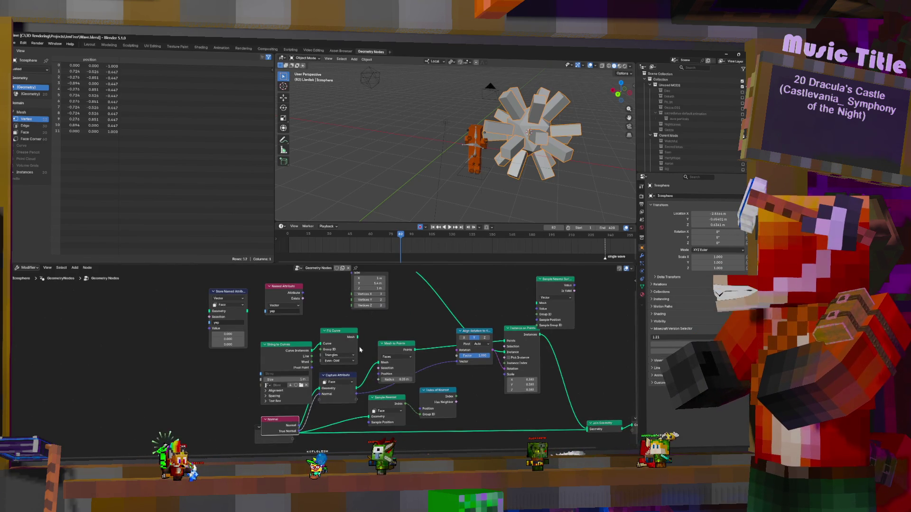
middle_click_drag(359, 354, 360, 402)
key("x")
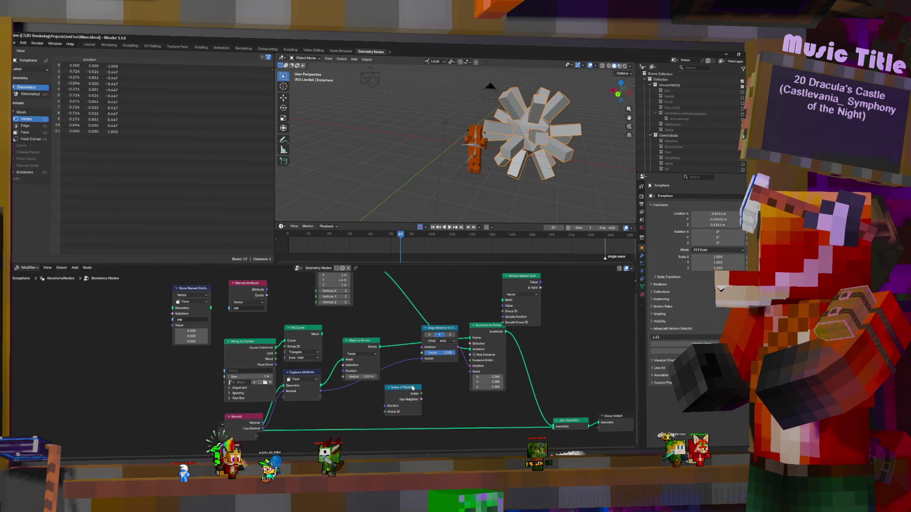
key("x")
middle_click_drag(409, 388, 388, 430)
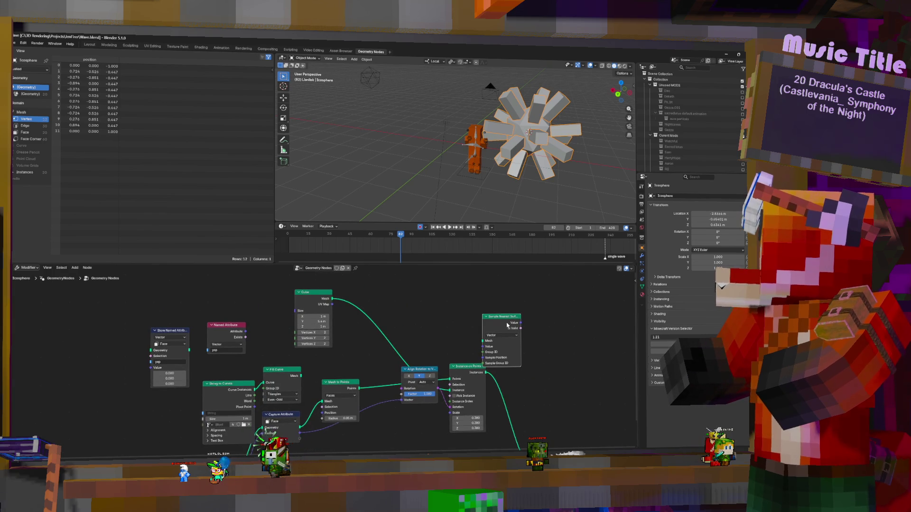
key("x")
Delete Store Named Attribute and rearrange Cube, Group Input, String to Curves and Fill Curve.
left_click_drag(333, 331, 476, 421)
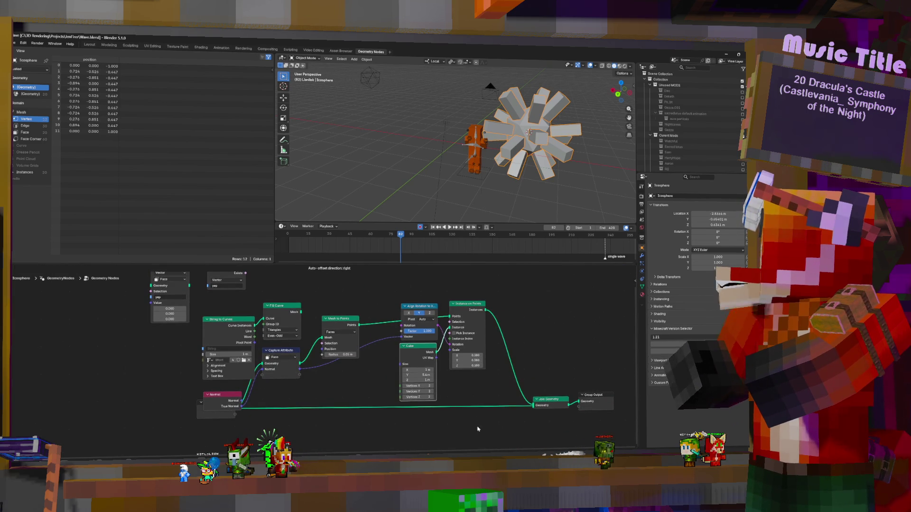
middle_click_drag(241, 266, 289, 317)
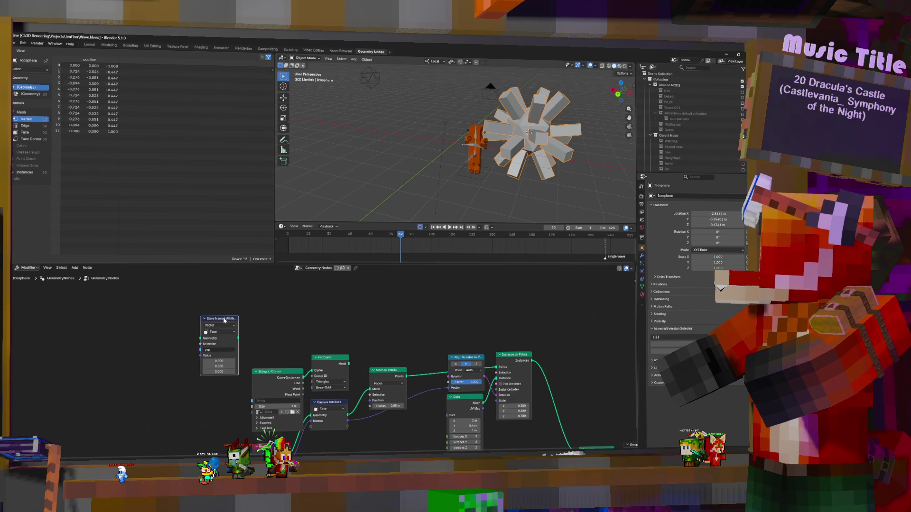
key("x")
mouse_move(424, 352)
middle_mouse_down()
mouse_move(395, 316)
mouse_move(396, 332)
middle_mouse_up()
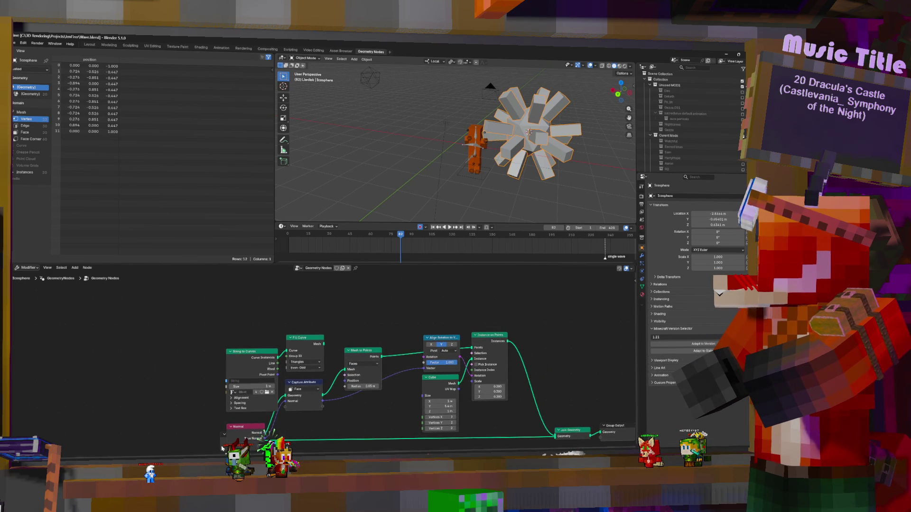
left_click_drag(231, 447, 194, 451)
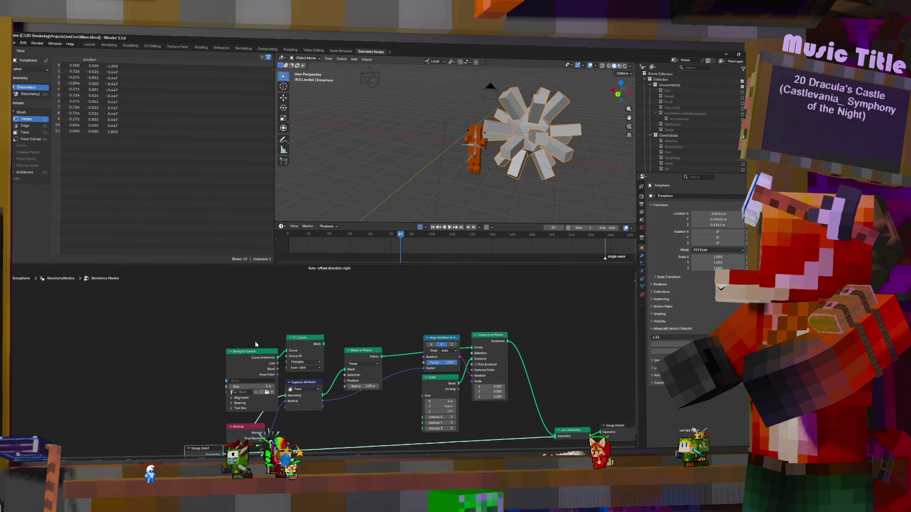
mouse_move(272, 328)
left_mouse_down()
mouse_move(300, 366)
mouse_move(396, 296)
left_mouse_up()
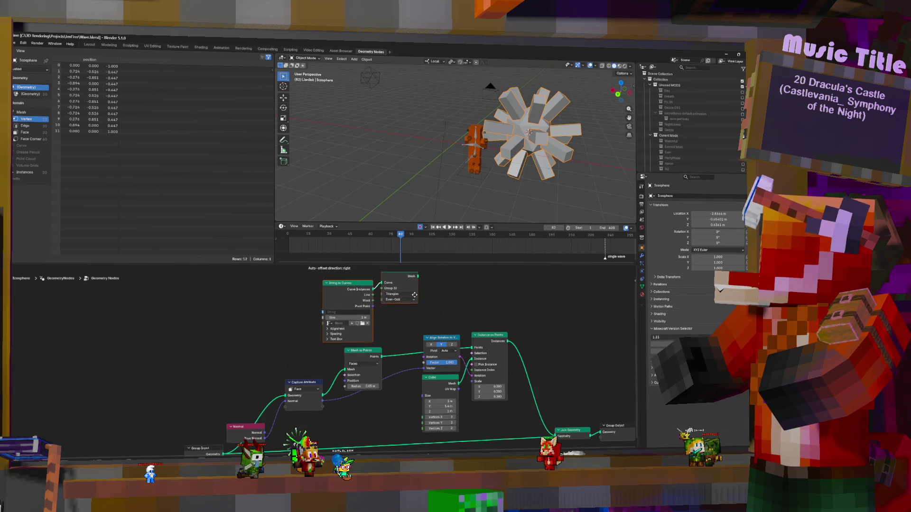
Pick the Minecraft font in String to Curves and check the text around the icosphere.
middle_click_drag(423, 327, 410, 322)
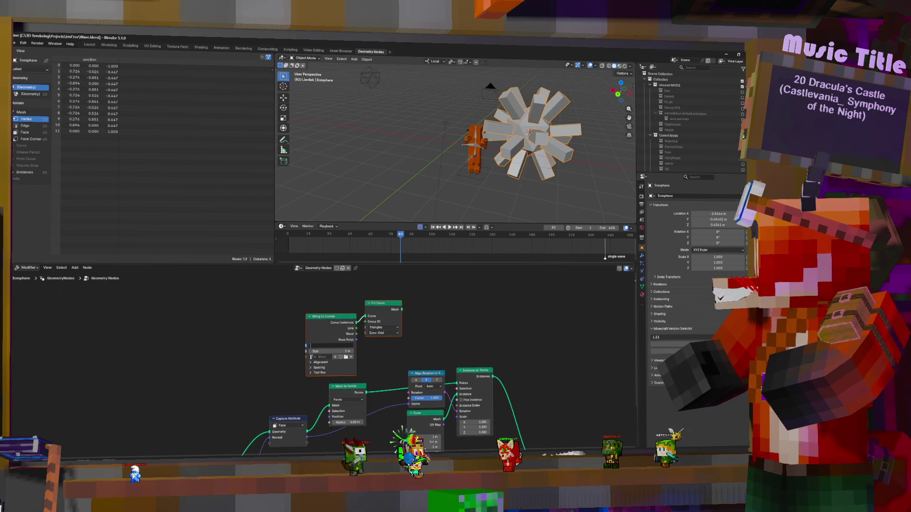
left_click(313, 356)
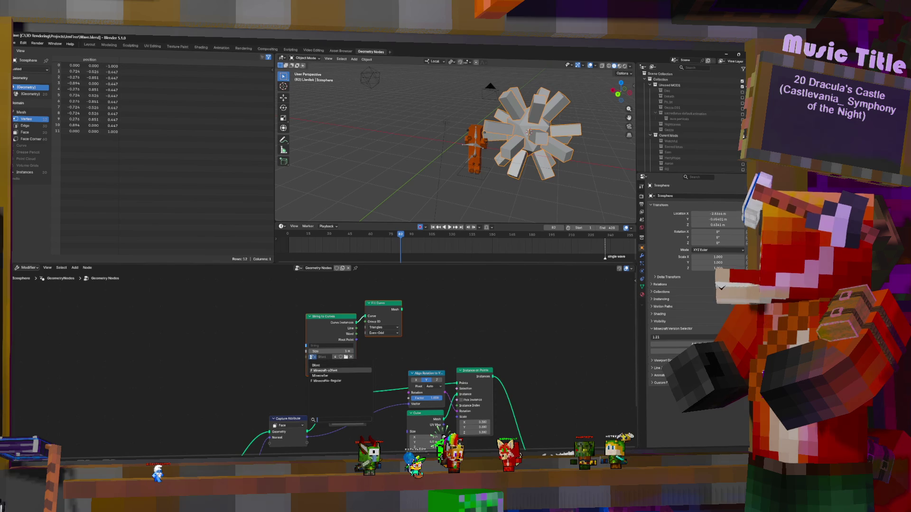
left_click(326, 371)
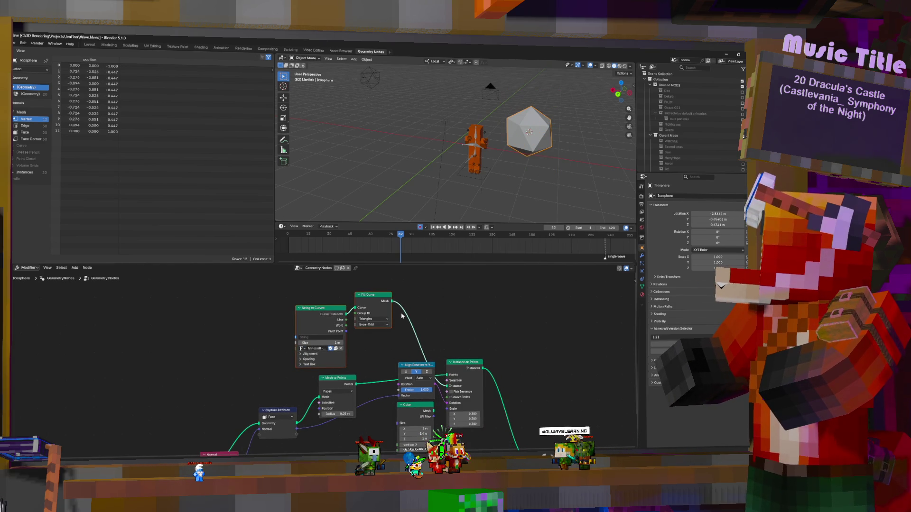
mouse_move(484, 143)
middle_mouse_down()
mouse_move(509, 137)
mouse_move(458, 324)
middle_mouse_up()
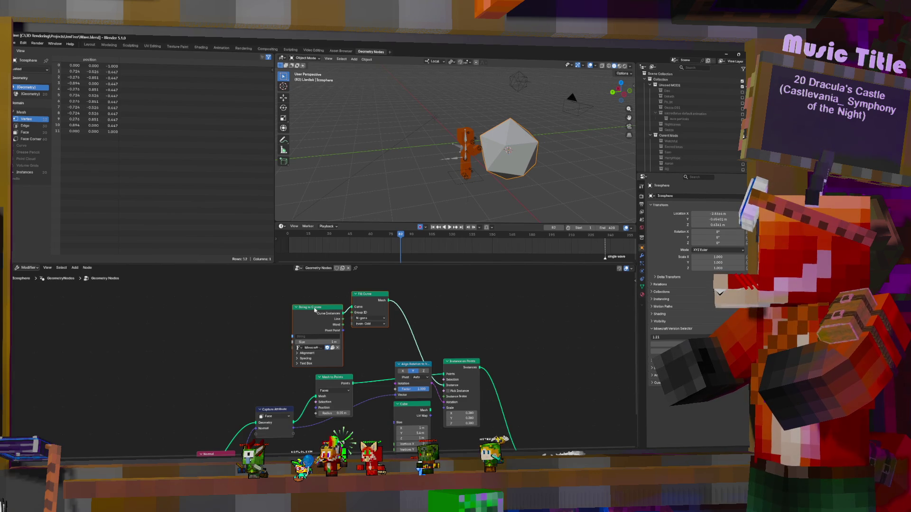
left_click_drag(315, 310, 287, 305)
Add an Extrude Mesh node after Fill Curve and set the string to 20.
key("shift+a")
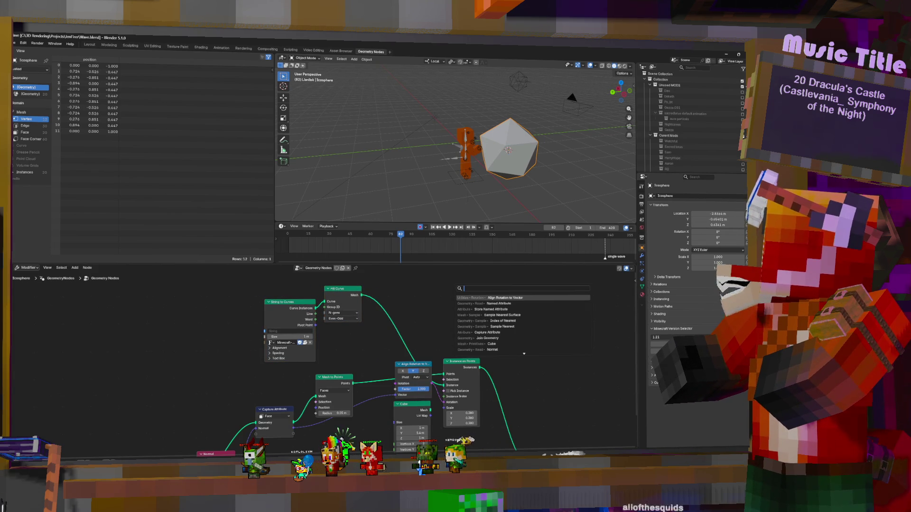
type("ex")
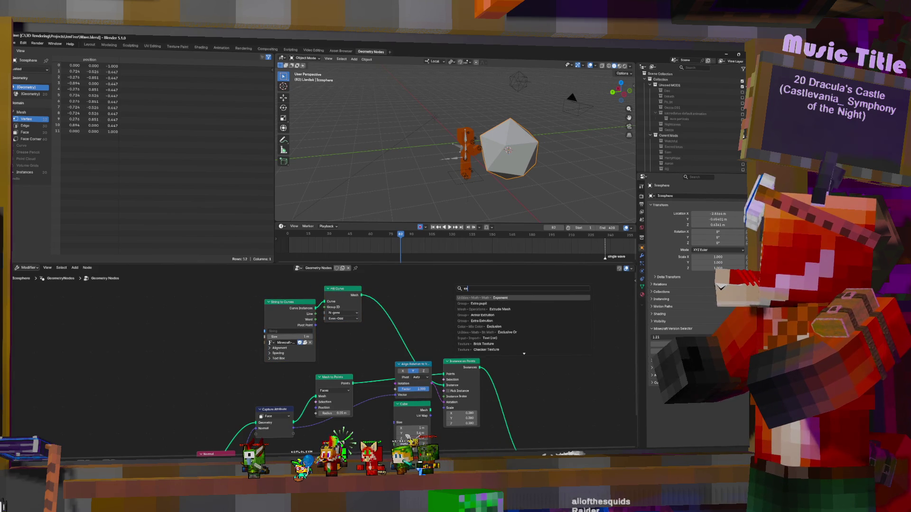
key("Return")
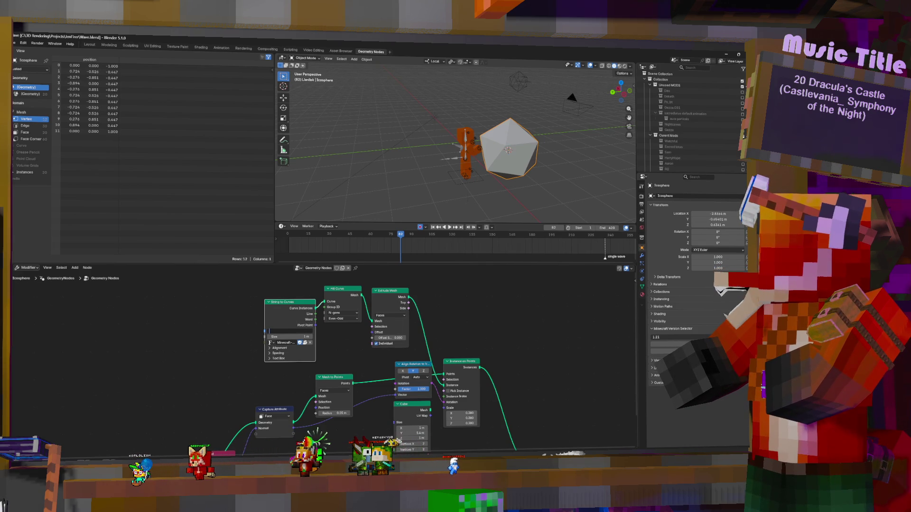
type("20")
key("Return")
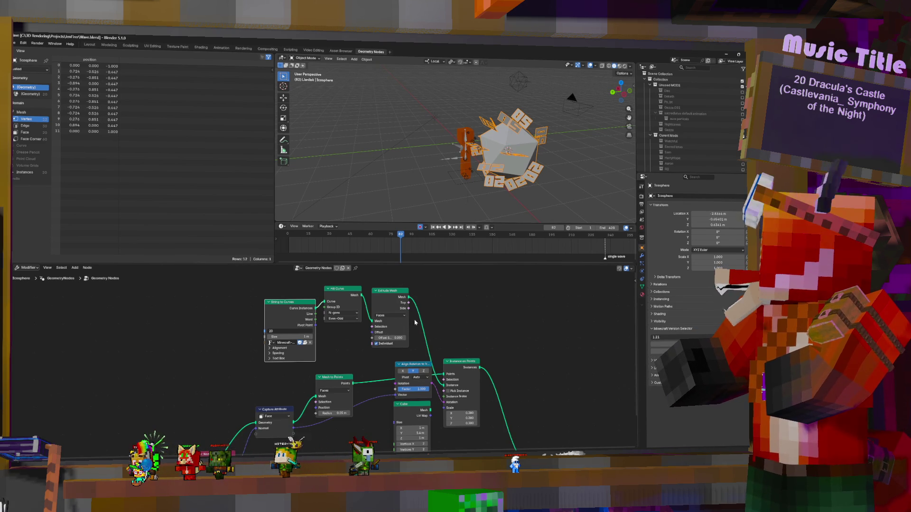
Lay the extruded text pieces flat against the faces and bring up node search for a transform node.
middle_click_drag(408, 354, 395, 325)
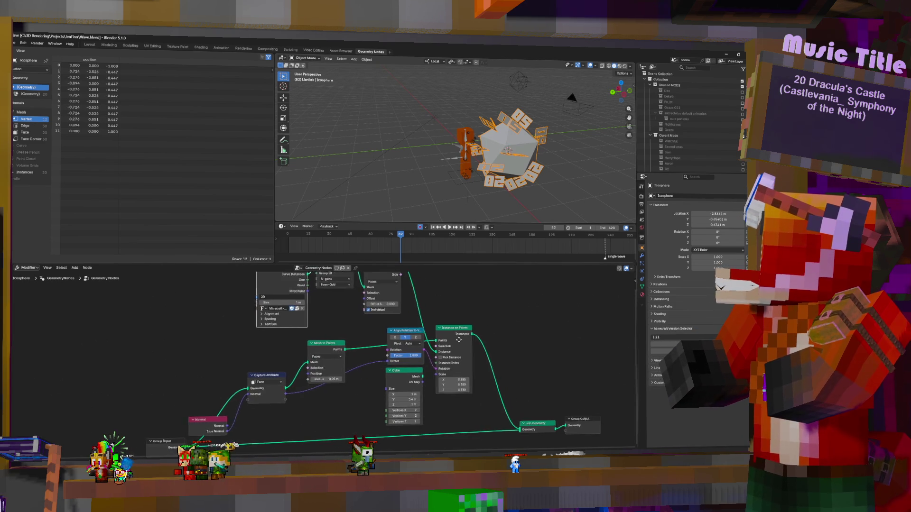
left_click(413, 342)
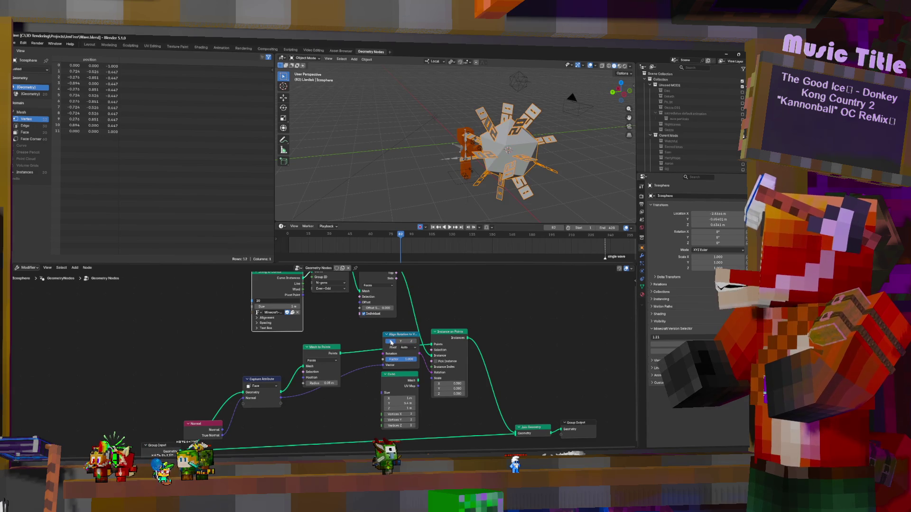
mouse_move(456, 136)
middle_mouse_down()
mouse_move(490, 146)
mouse_move(468, 129)
middle_mouse_up()
middle_click_drag(426, 274, 428, 292)
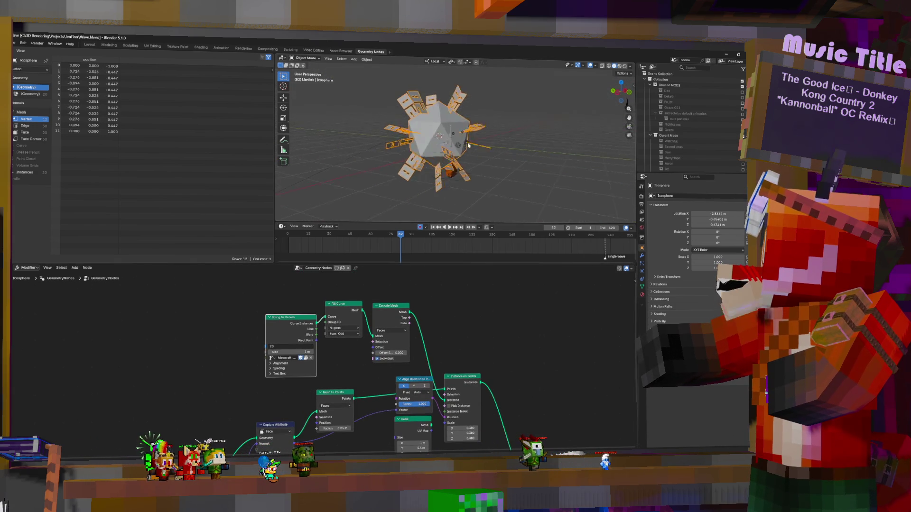
key("shift+a")
type("tran")
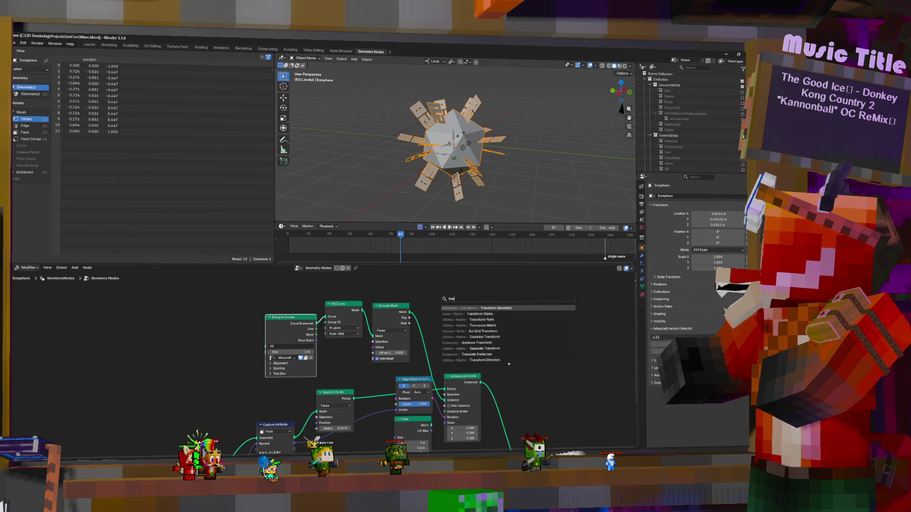
Insert Transform Geometry before Instance on Points and rotate the numbers around Z and Y.
key("Return")
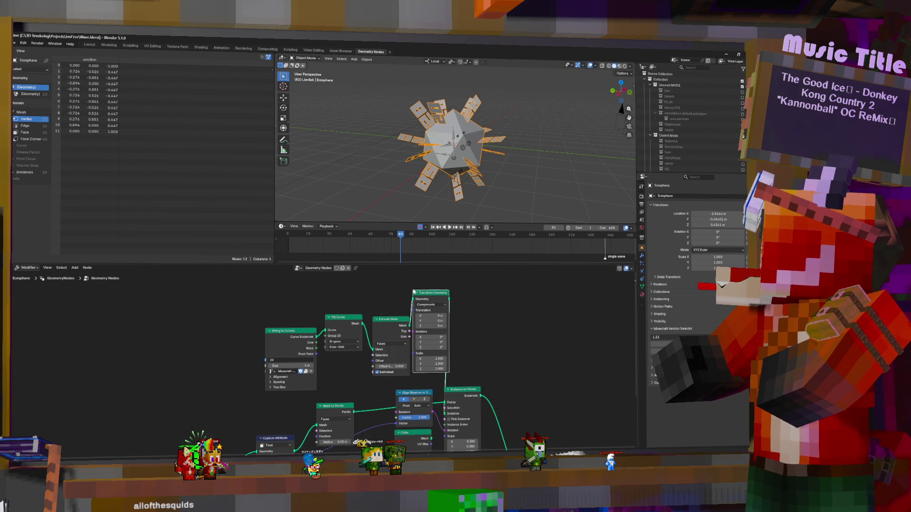
left_click(419, 292)
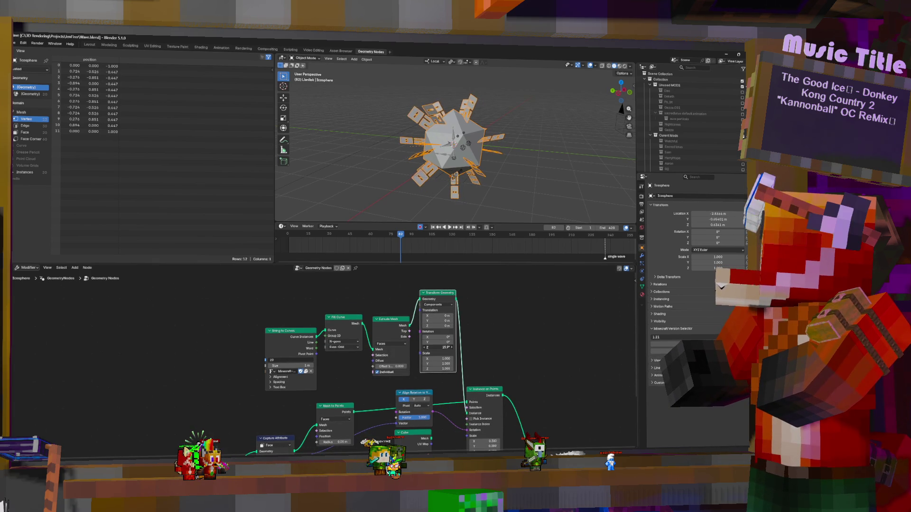
left_click_drag(438, 346, 431, 347)
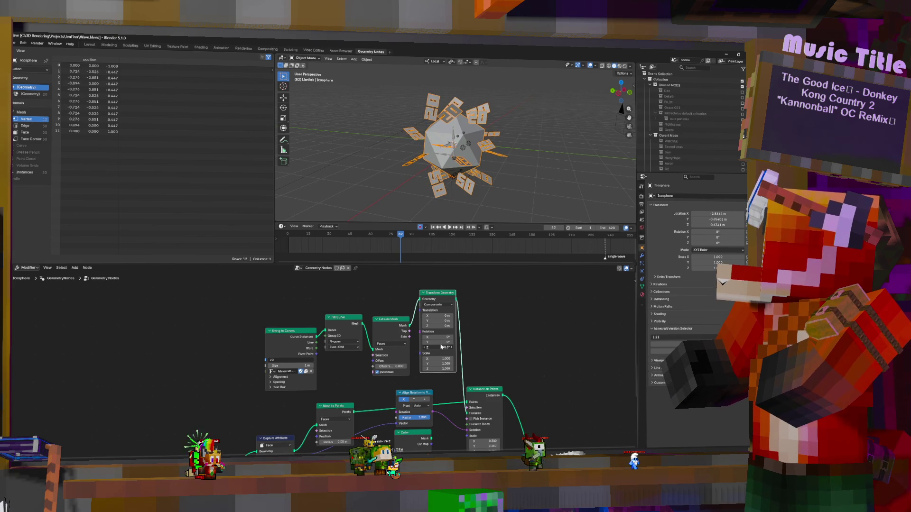
left_click_drag(436, 342, 445, 343)
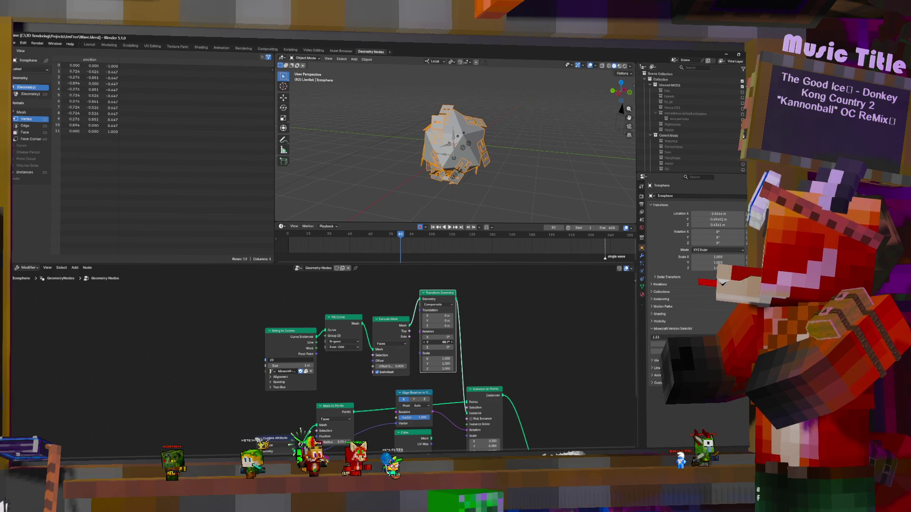
left_click_drag(445, 342, 440, 344)
Thicken the extrusion via Offset Scale, undoing an accidental X shift of the numbers.
left_click_drag(393, 367, 399, 367)
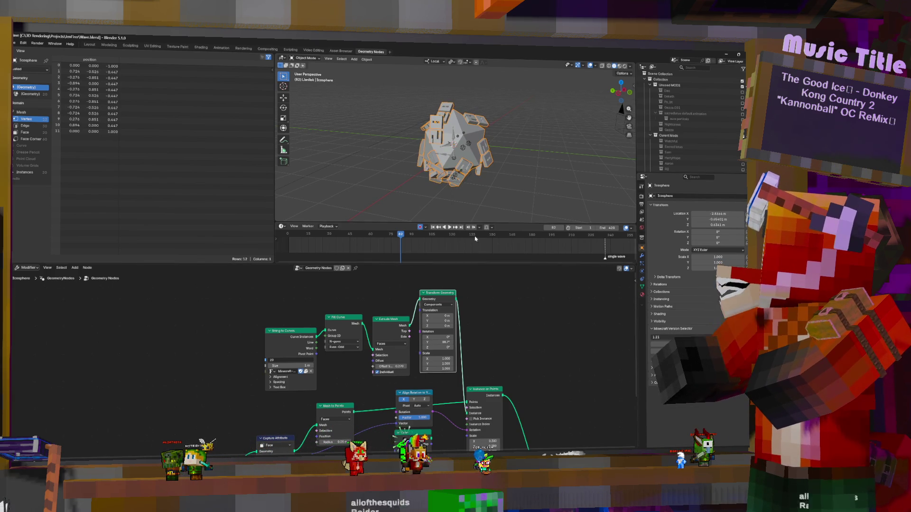
left_click_drag(439, 319, 473, 329)
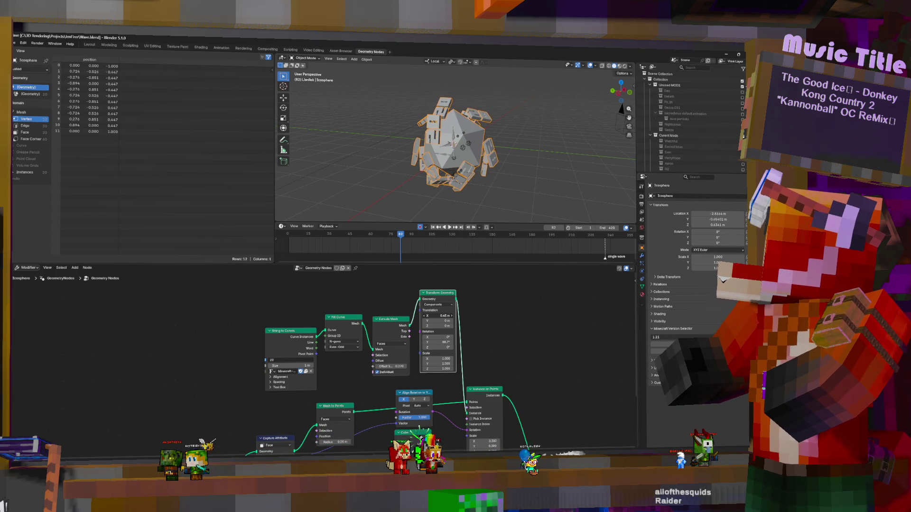
key("ctrl+z")
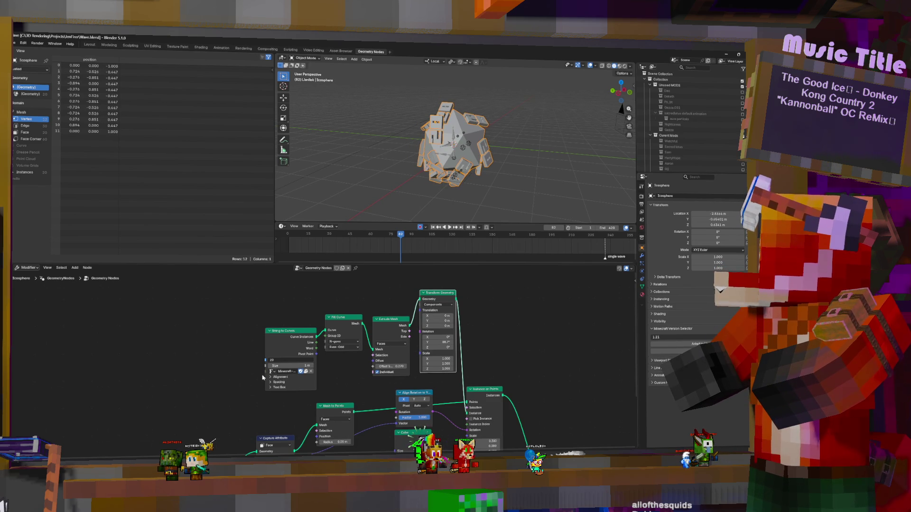
left_click(271, 376)
left_click_drag(291, 332, 246, 306)
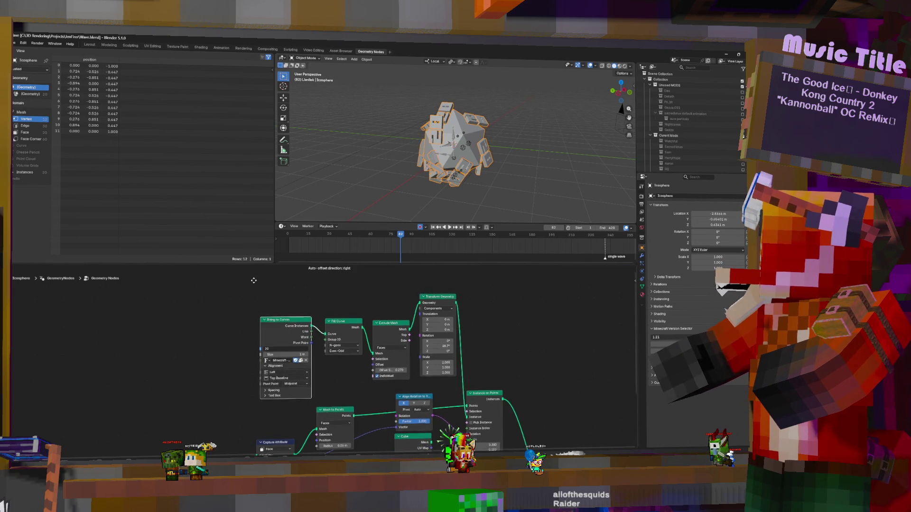
Set String to Curves alignment to Center horizontally and Middle vertically.
middle_click_drag(313, 328, 400, 306)
scroll(343, 356, "up", 1)
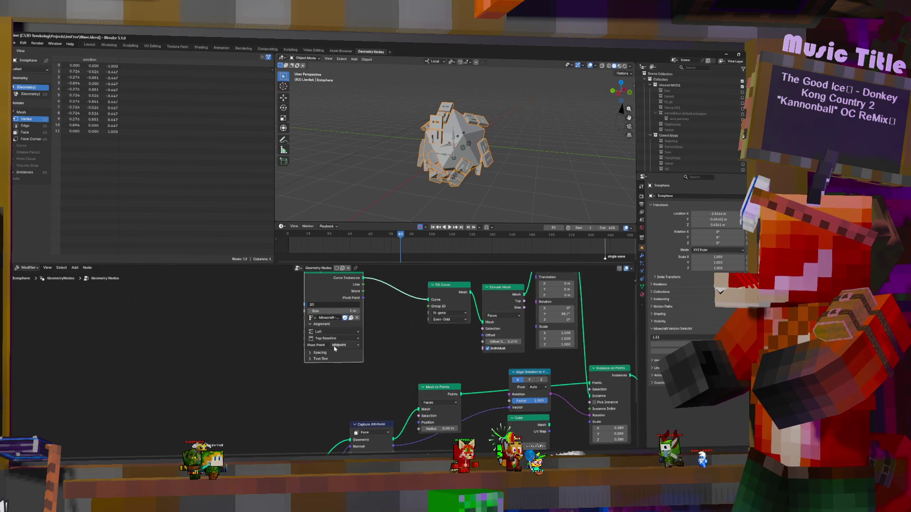
left_click(329, 332)
left_click(324, 354)
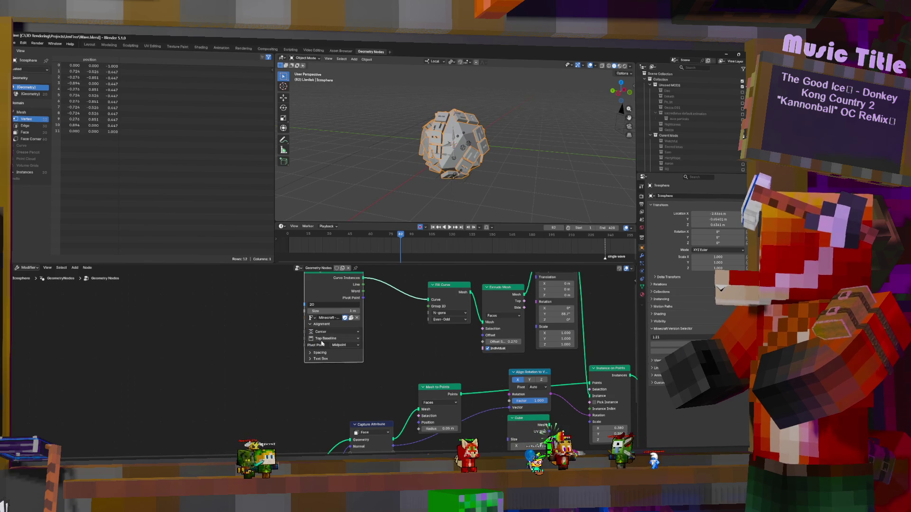
left_click(331, 338)
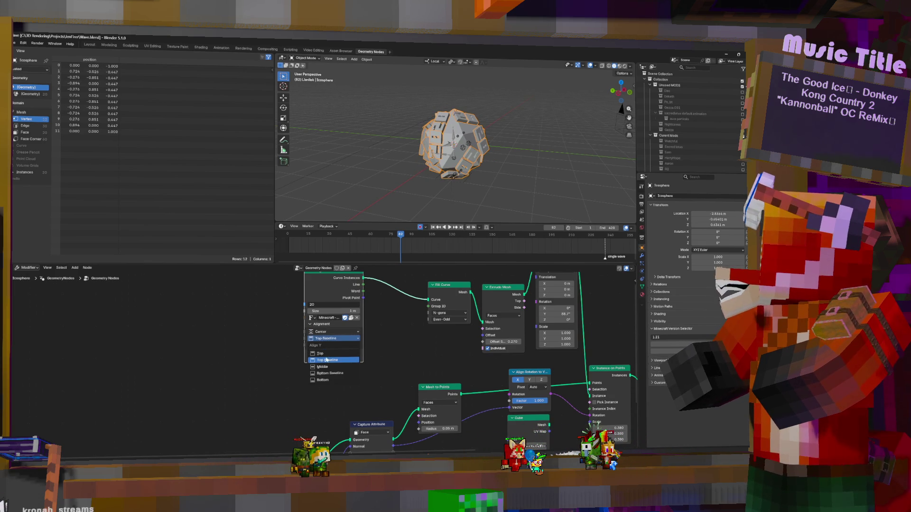
left_click(327, 367)
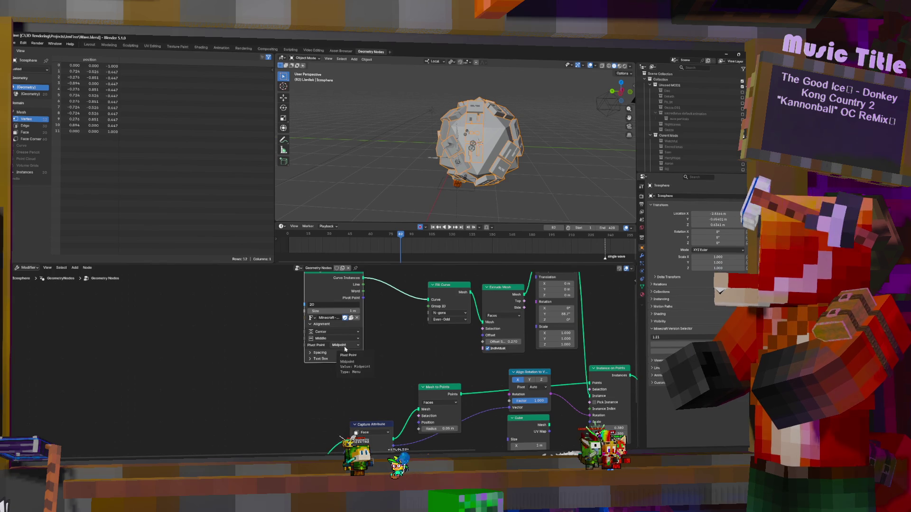
Shrink the text size to about 0.71 m and offset the numbers onto the die faces.
left_click(318, 353)
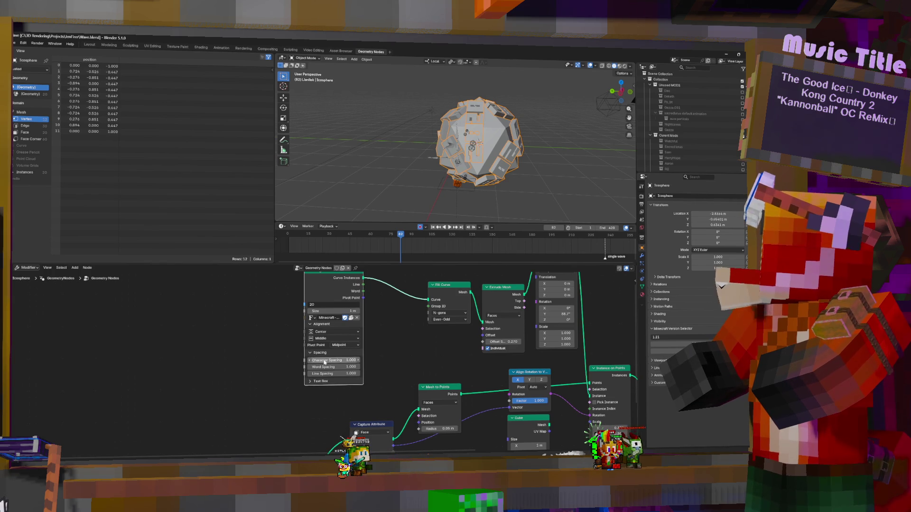
left_click_drag(333, 311, 313, 312)
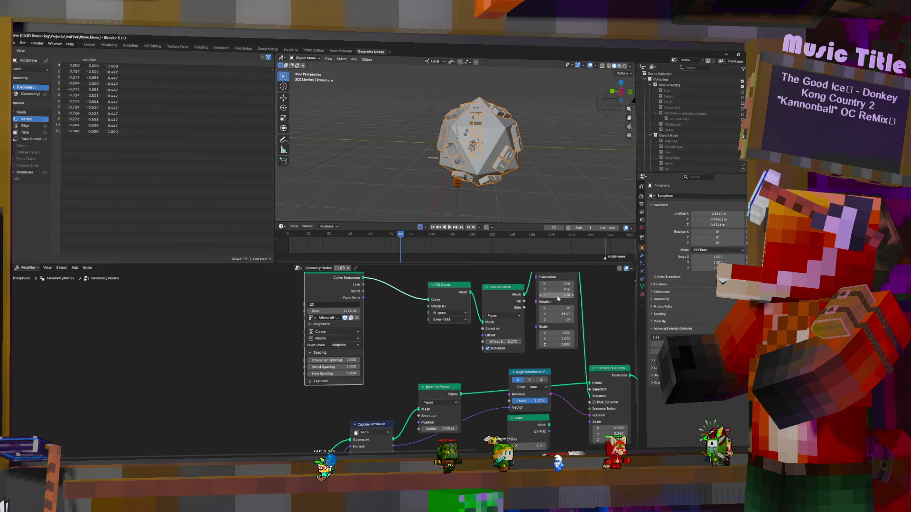
mouse_move(562, 295)
left_mouse_down()
mouse_move(545, 295)
mouse_move(563, 289)
left_mouse_up()
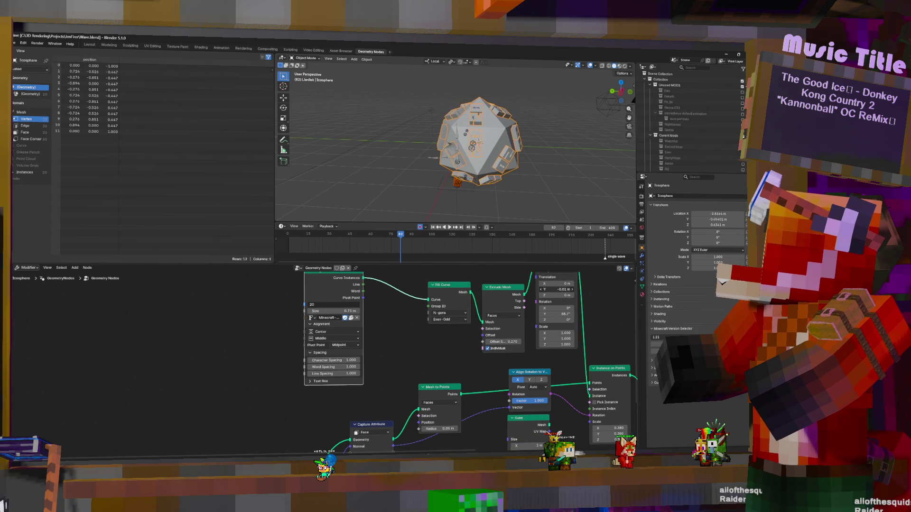
mouse_move(428, 158)
middle_mouse_down()
mouse_move(522, 159)
mouse_move(554, 147)
mouse_move(498, 161)
mouse_move(459, 184)
mouse_move(470, 178)
middle_mouse_up()
scroll(456, 190, "up", 3)
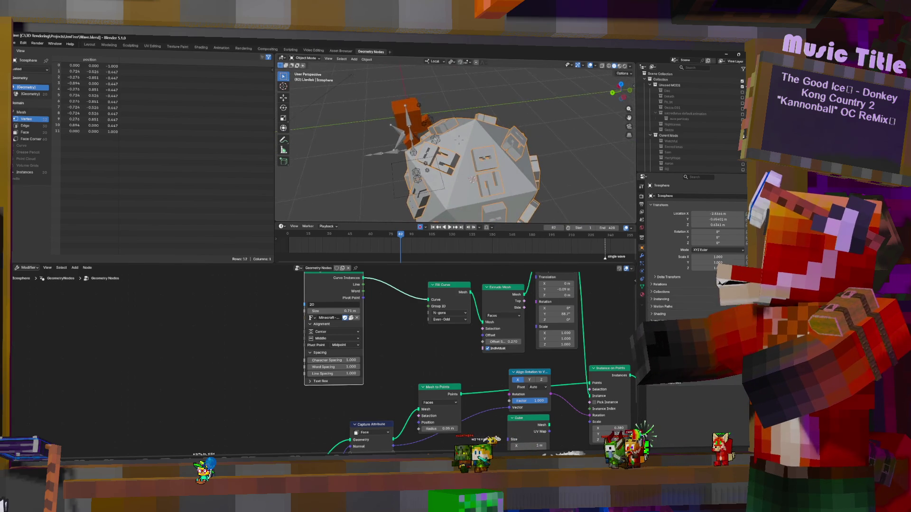
scroll(470, 179, "down", 3)
scroll(569, 174, "up", 4)
scroll(462, 157, "down", 3)
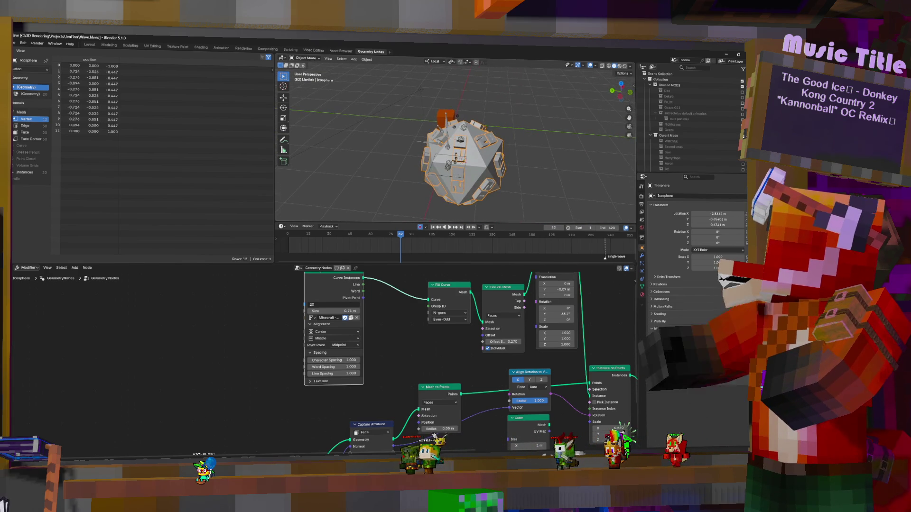
Collapse and re-expand the String to Curves node while framing the die.
mouse_move(315, 274)
middle_mouse_down()
mouse_move(302, 318)
mouse_move(426, 312)
mouse_move(425, 321)
middle_mouse_up()
key("h")
scroll(302, 319, "down", 1)
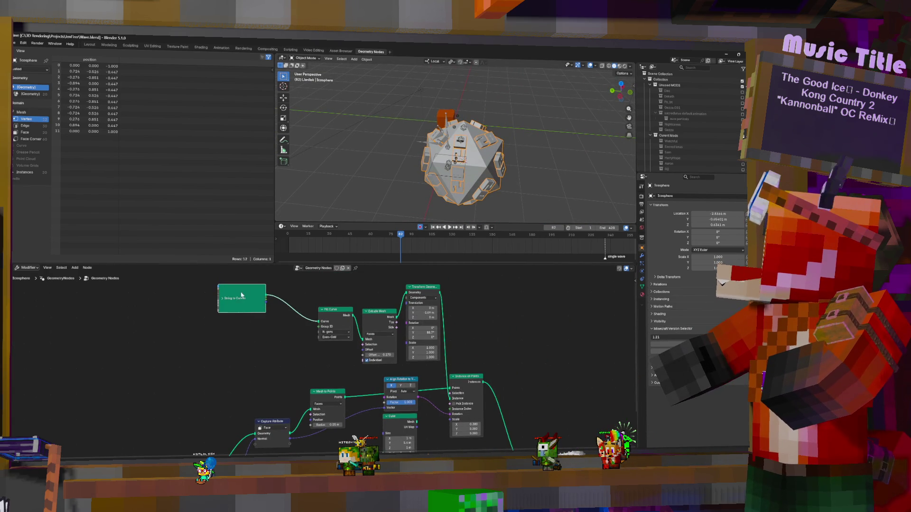
key("h")
scroll(270, 356, "up", 1)
scroll(317, 322, "up", 1)
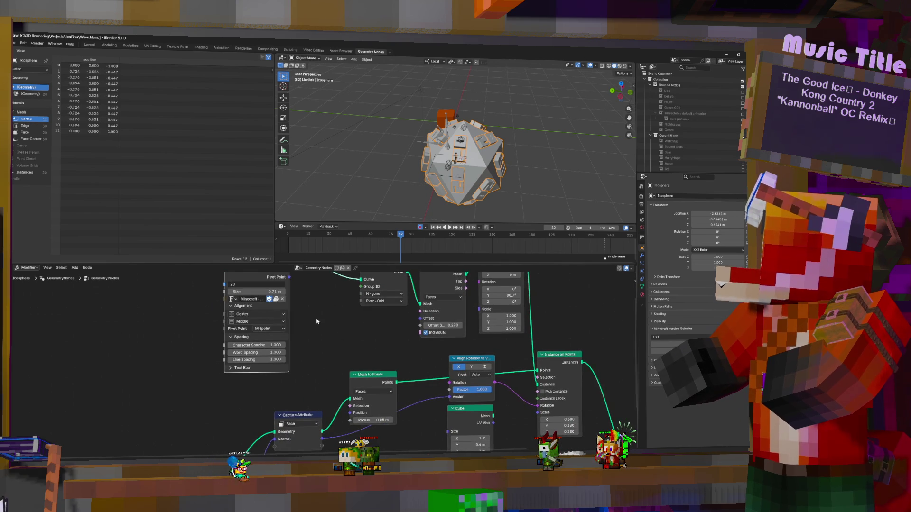
scroll(327, 340, "up", 1)
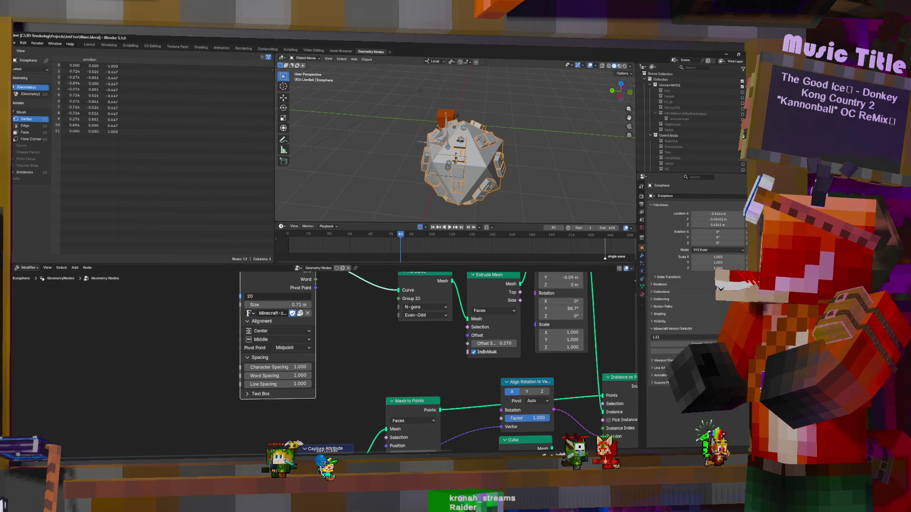
mouse_move(358, 321)
middle_mouse_down()
mouse_move(320, 365)
mouse_move(303, 368)
middle_mouse_up()
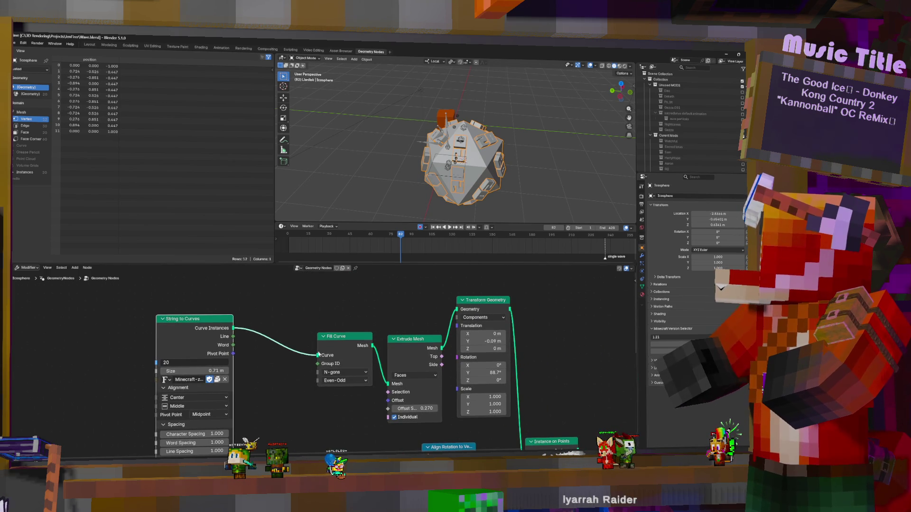
Try two Minecraft fonts from the dropdown, then browse for a font file in the Fonts folder.
left_click(166, 380)
left_click(188, 304)
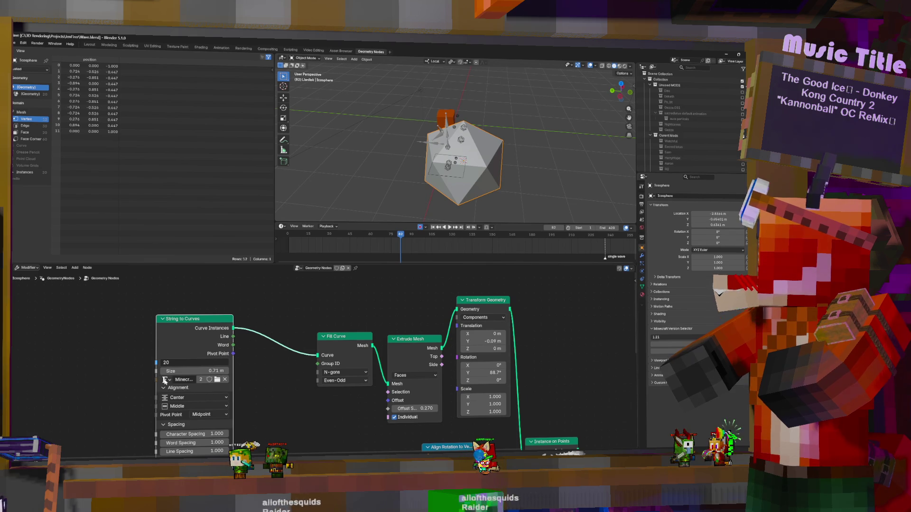
left_click(166, 379)
left_click(184, 314)
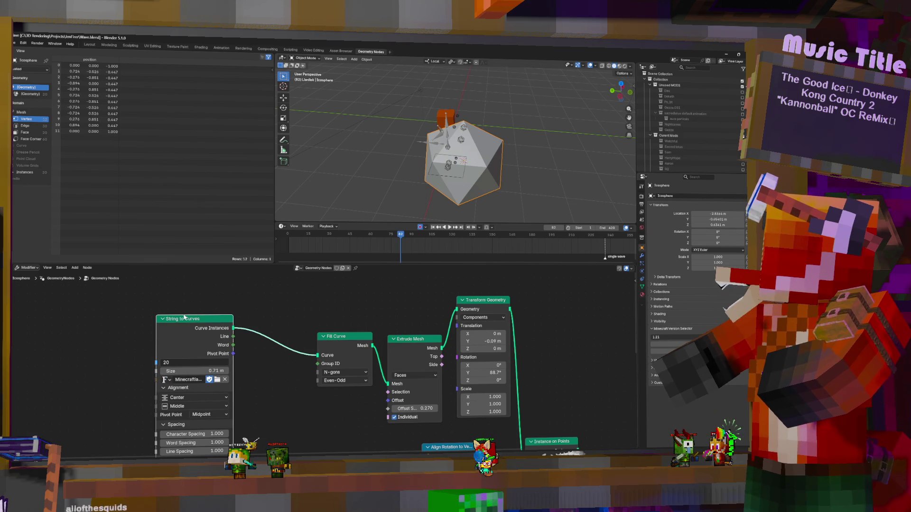
left_click(219, 379)
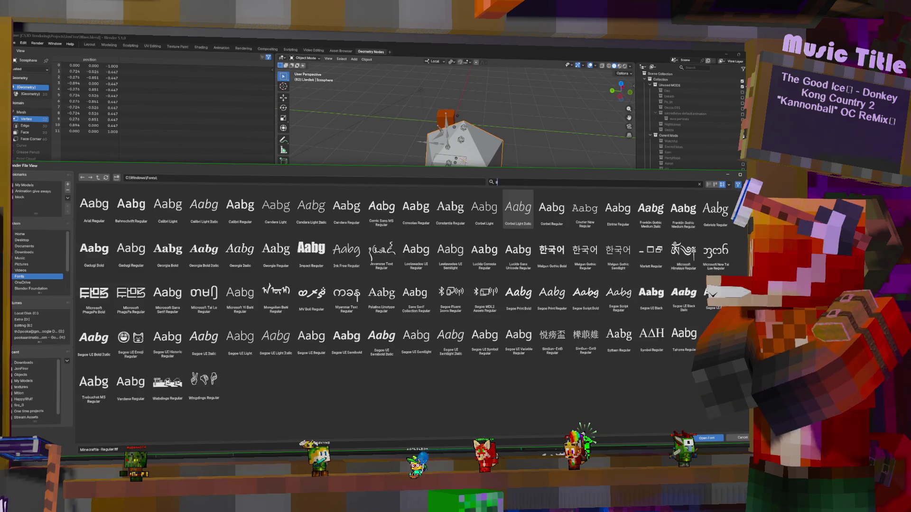
Load the Minecraft Bold font from Downloads for the die numbers.
left_click(25, 253)
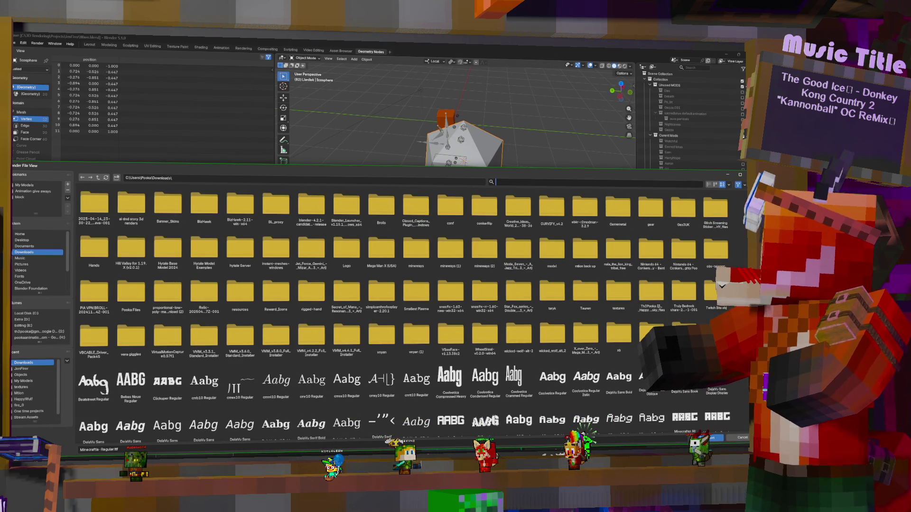
type("mine")
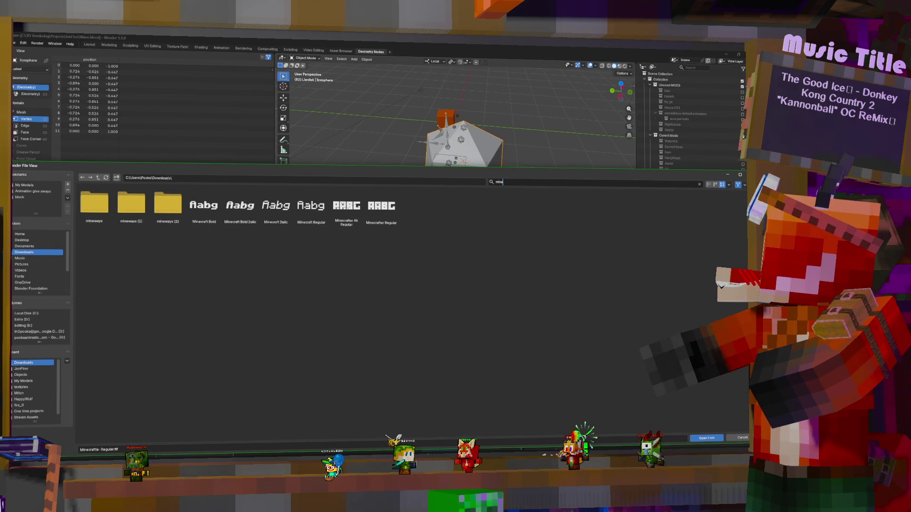
double_click(239, 208)
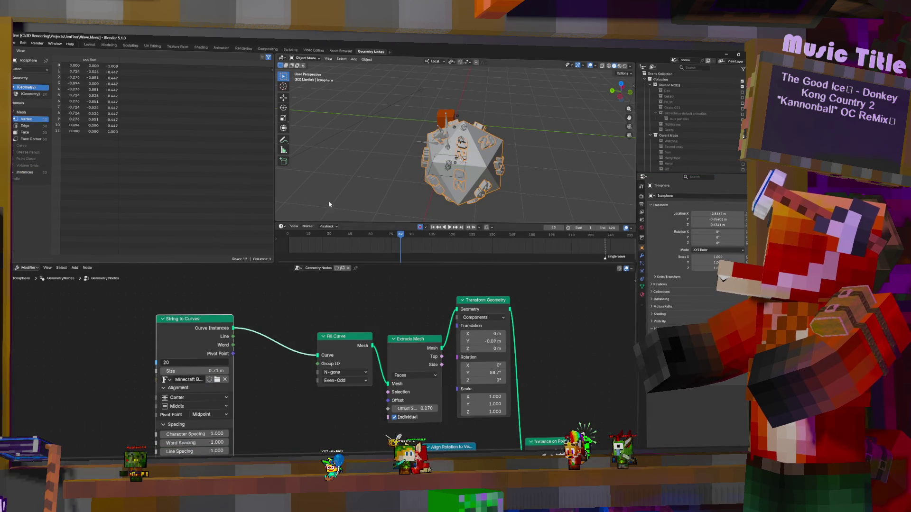
scroll(513, 158, "up", 3)
middle_click_drag(513, 158, 541, 143)
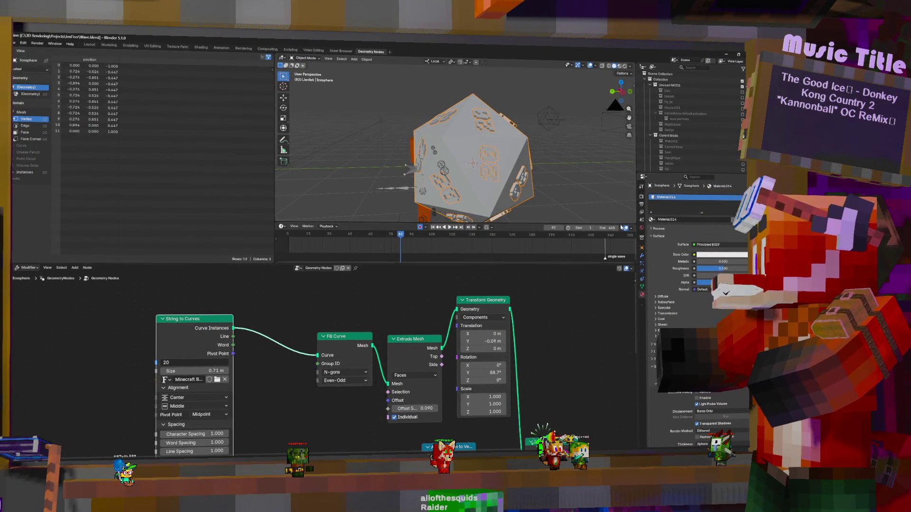
Add a second material slot with a new material and set its base colour to cyan.
left_click(728, 251)
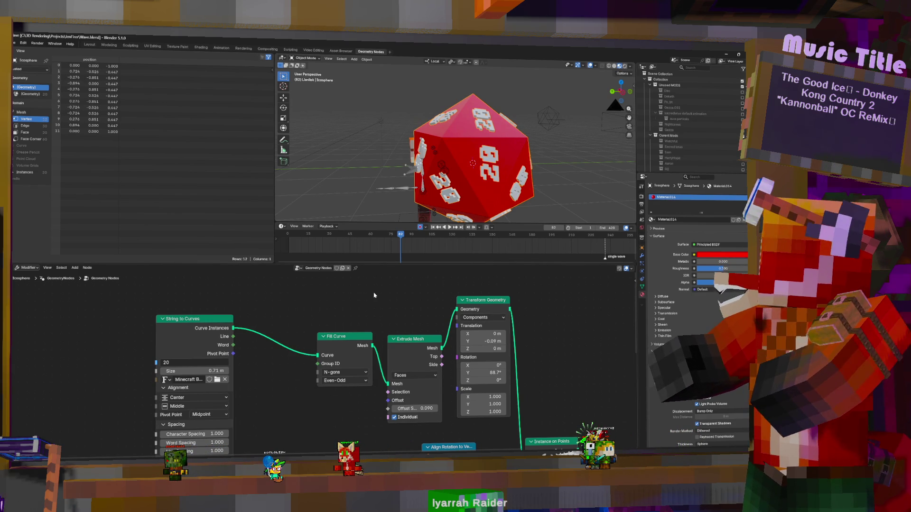
key("shift+a")
key("Escape")
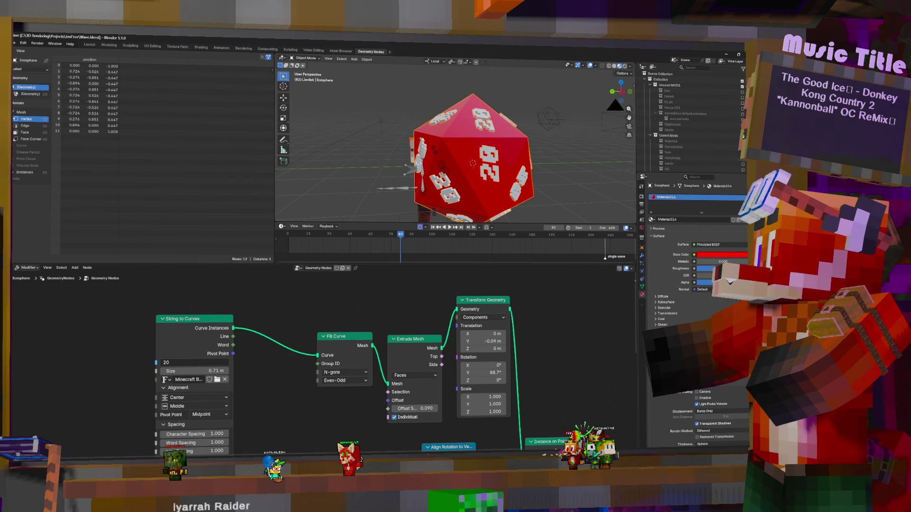
left_click(740, 197)
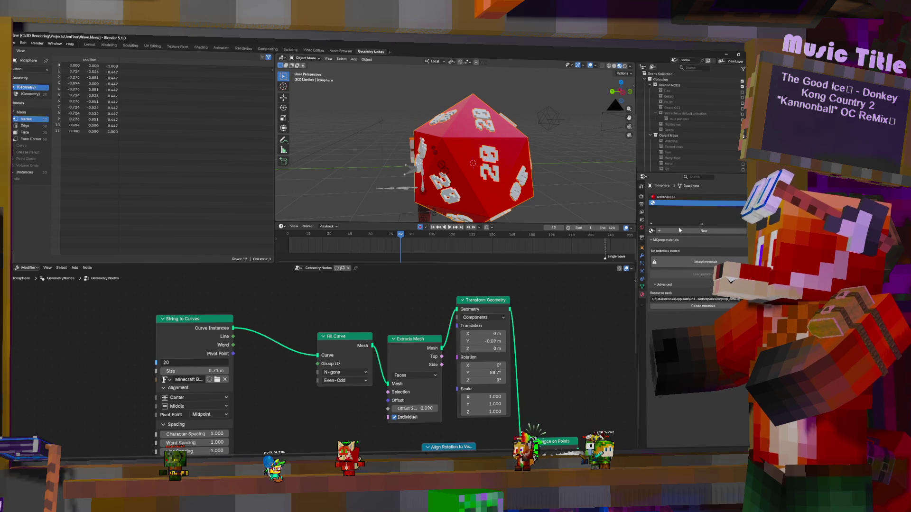
left_click(703, 231)
left_click(720, 266)
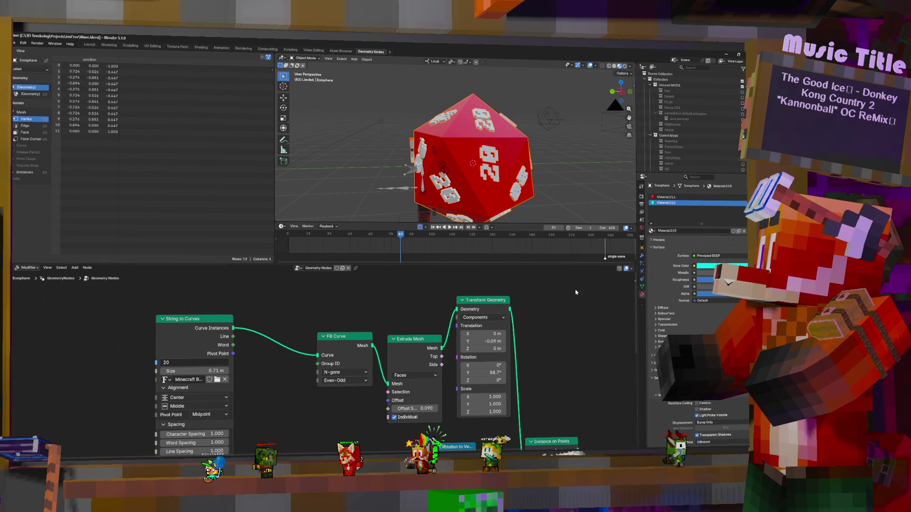
Insert a Set Material node before Instance on Points assigning Material.015 to the numbers.
key("shift+a")
left_click(471, 287)
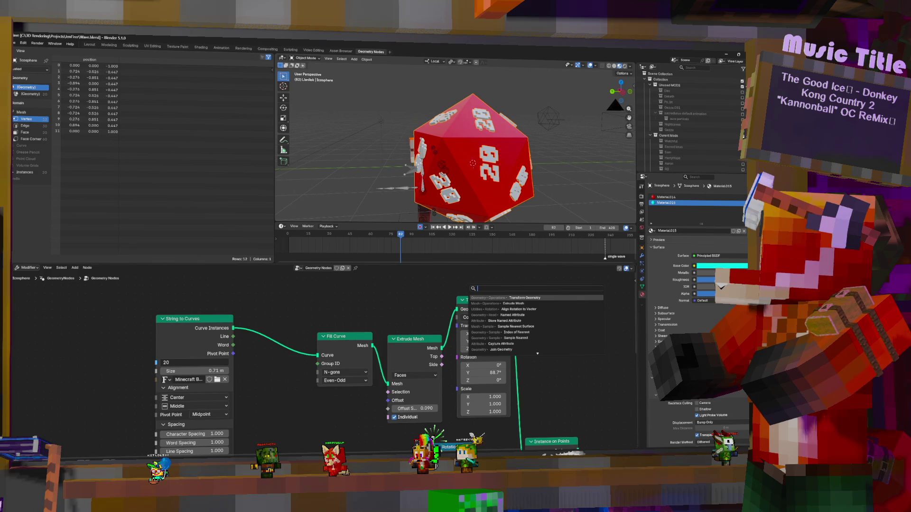
type("s")
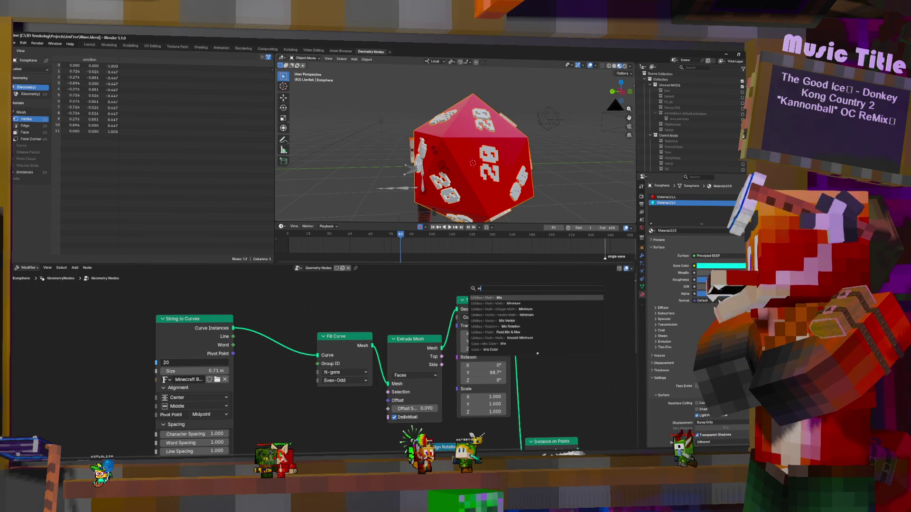
key("BackSpace")
key("BackSpace")
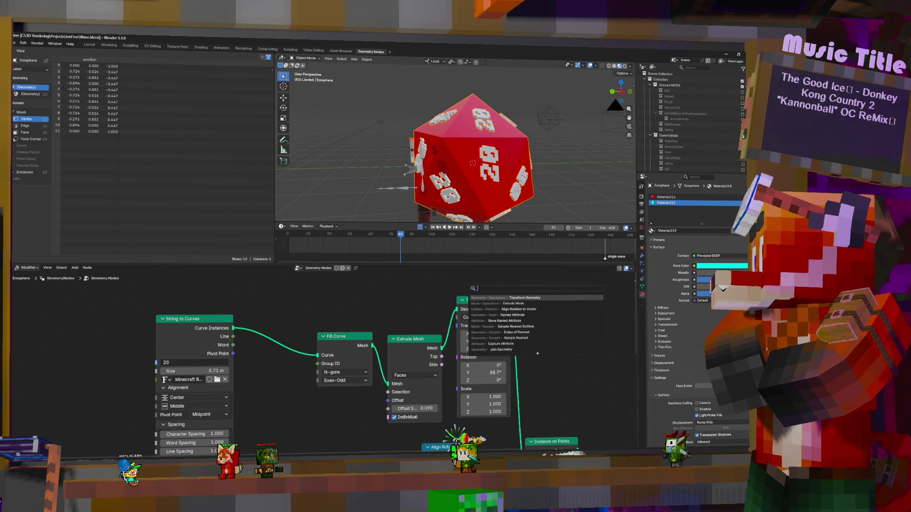
type("setma")
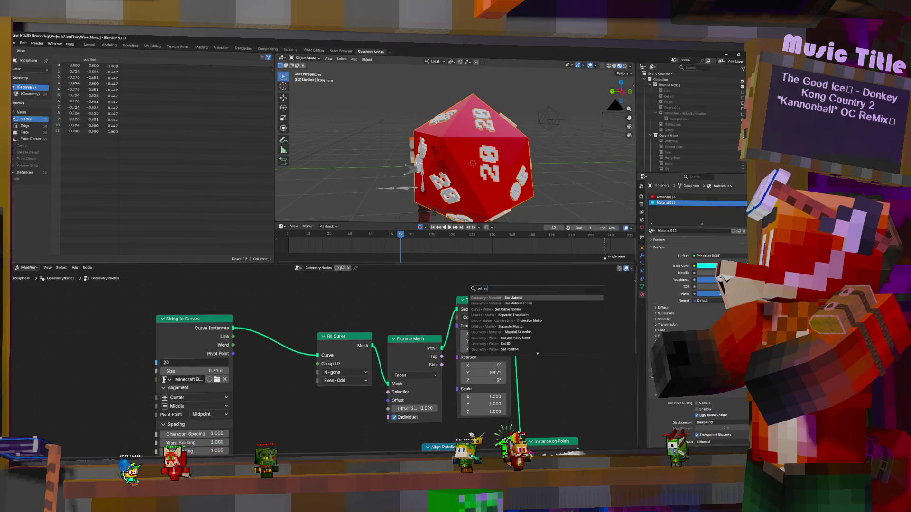
key("Return")
middle_click_drag(555, 385, 441, 320)
left_click(442, 383)
key("Return")
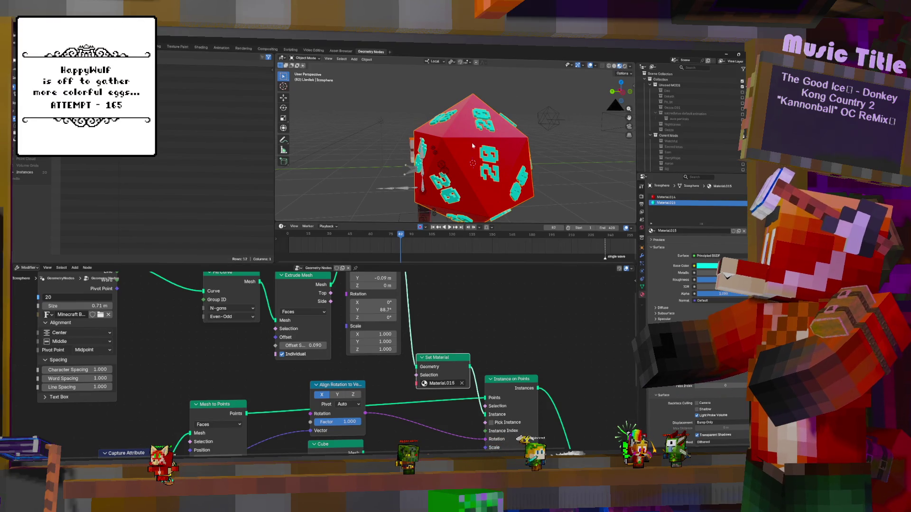
Box-select the number-building nodes and group them with Ctrl+G.
middle_click_drag(524, 150, 498, 143)
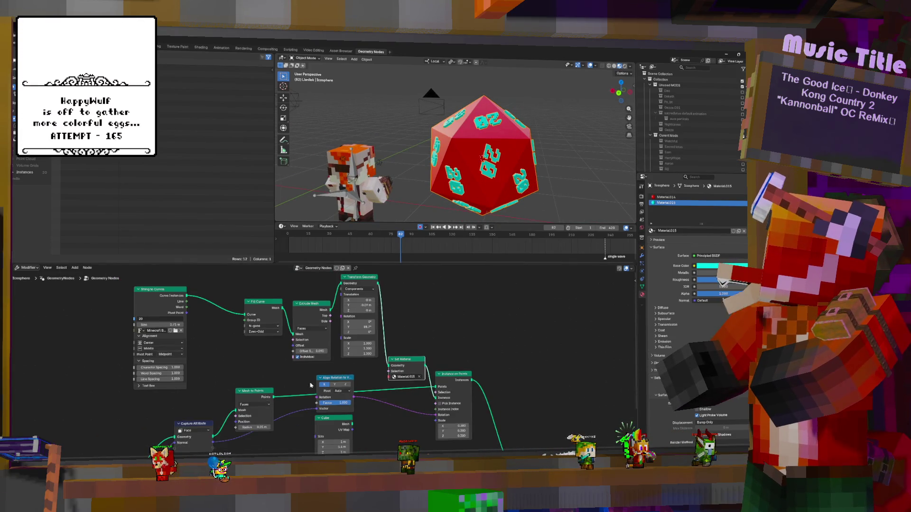
scroll(385, 366, "down", 3)
scroll(386, 366, "down", 2)
scroll(386, 367, "down", 1)
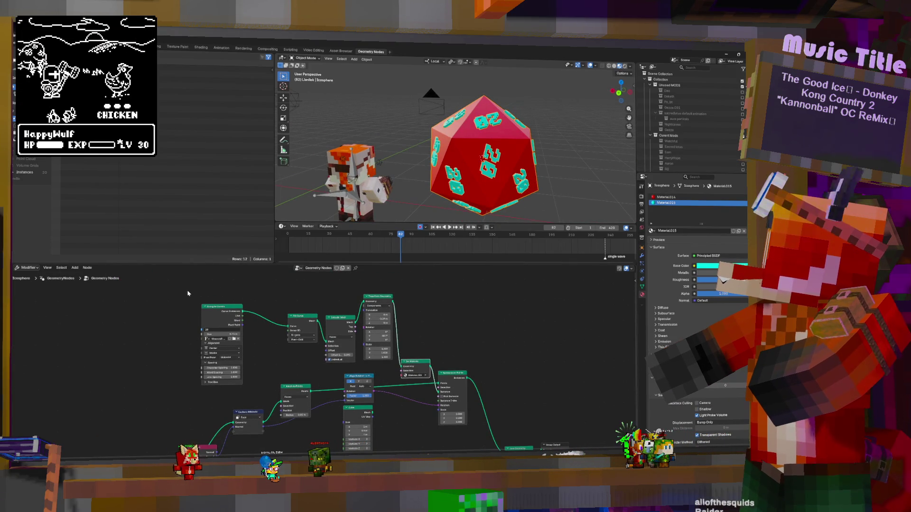
left_click_drag(190, 287, 432, 364)
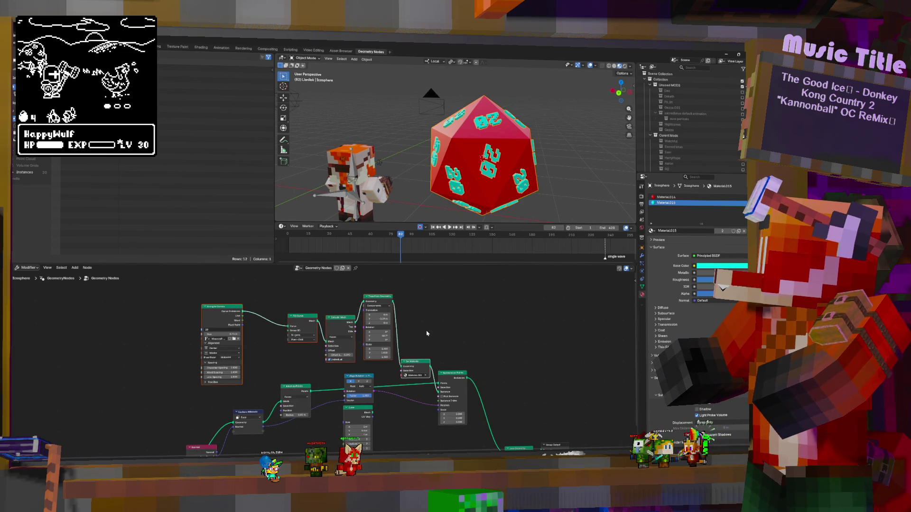
key("ctrl+g")
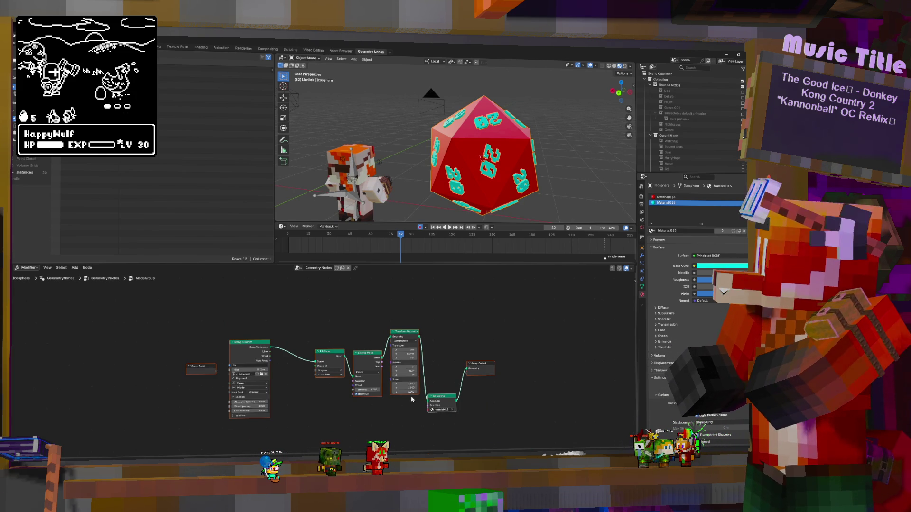
Inspect the new node group and return to the main tree with it collapsed.
key("Tab")
key("Tab")
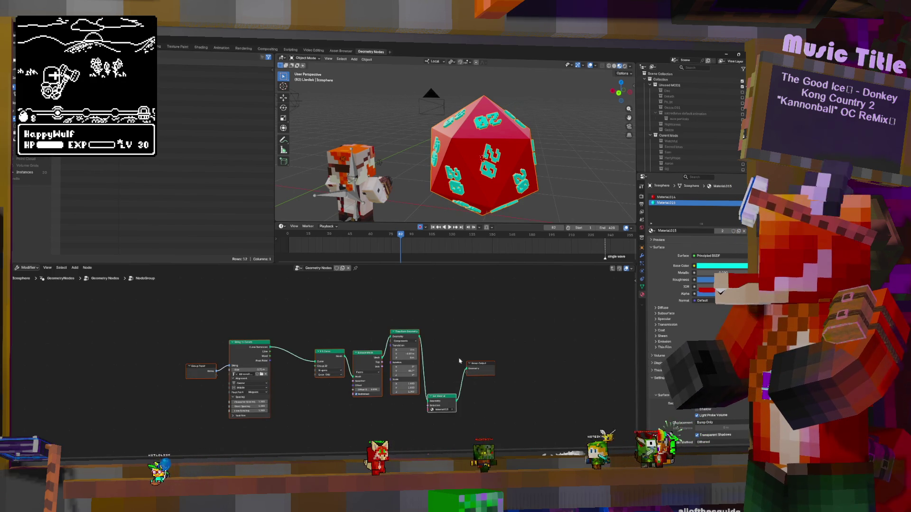
key("Tab")
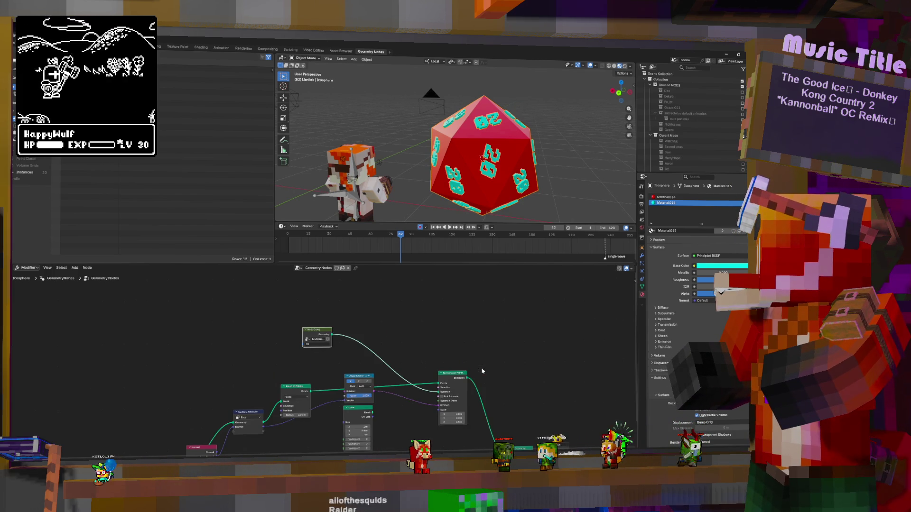
key("shift+a")
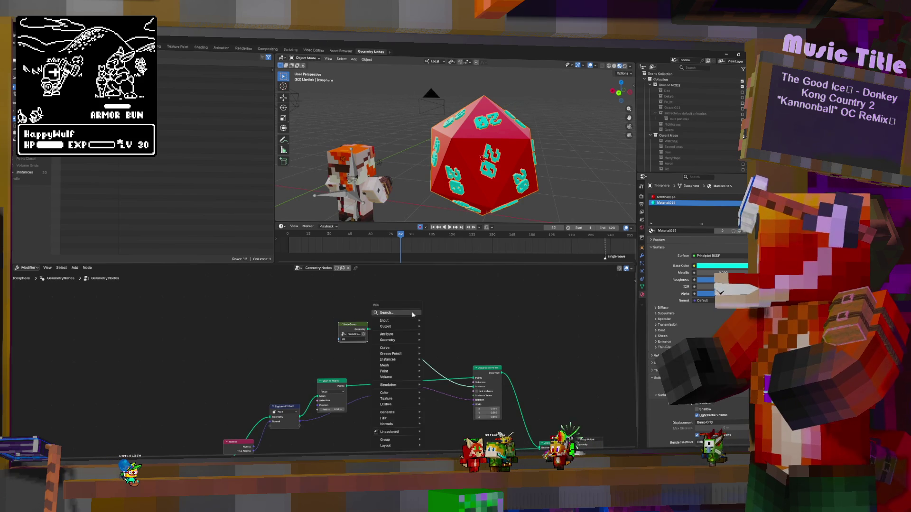
Insert a Geometry to Instance node between the number group and Instance on Points.
left_click(416, 314)
type("mesh to m")
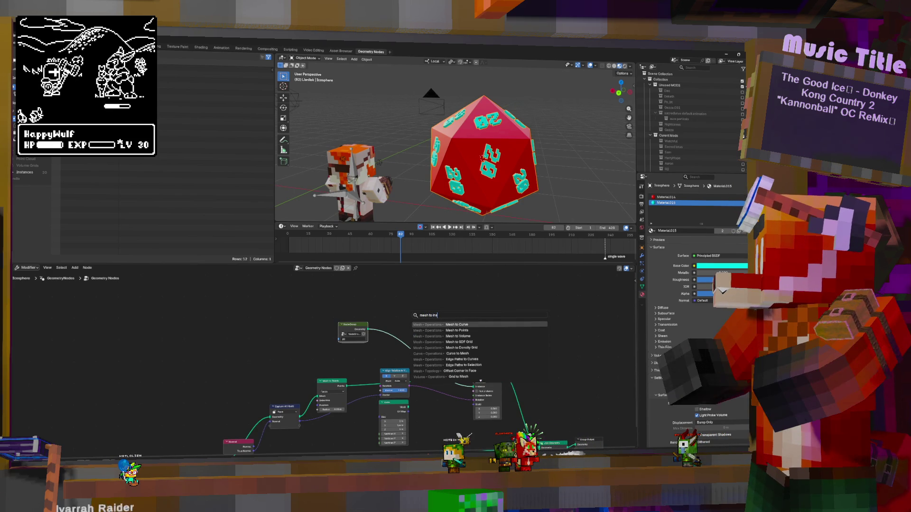
type("es")
key("BackSpace")
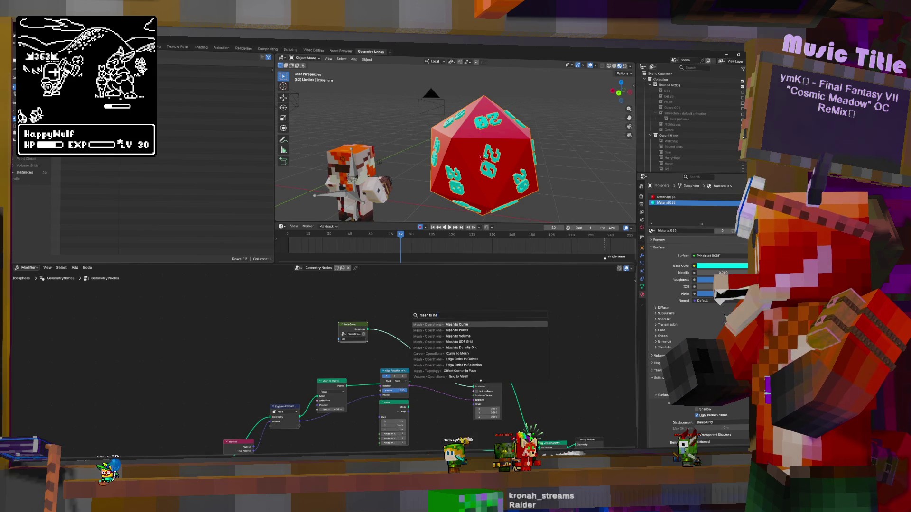
type("to insta")
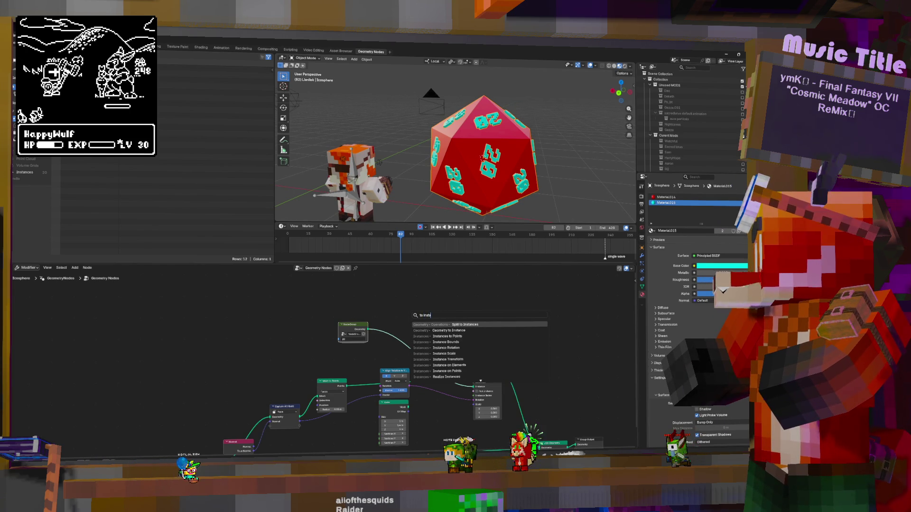
left_click(448, 330)
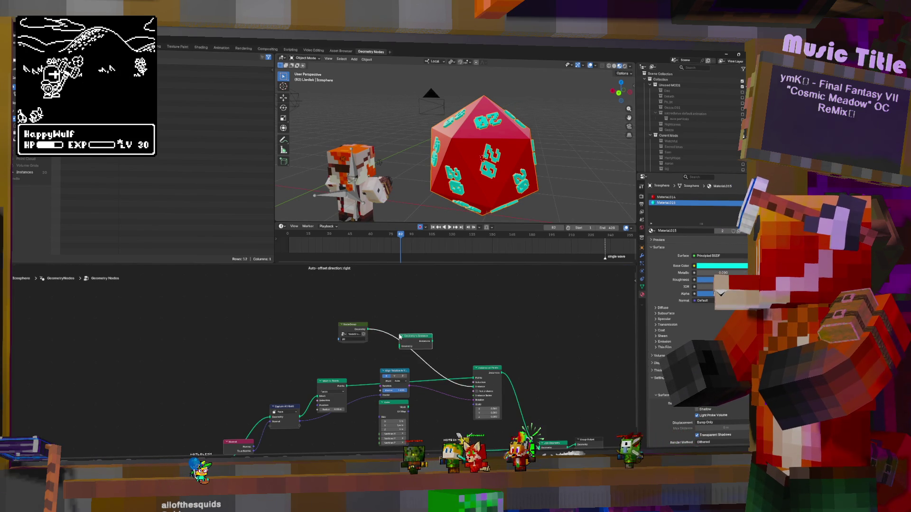
left_click(400, 336)
scroll(357, 305, "up", 2)
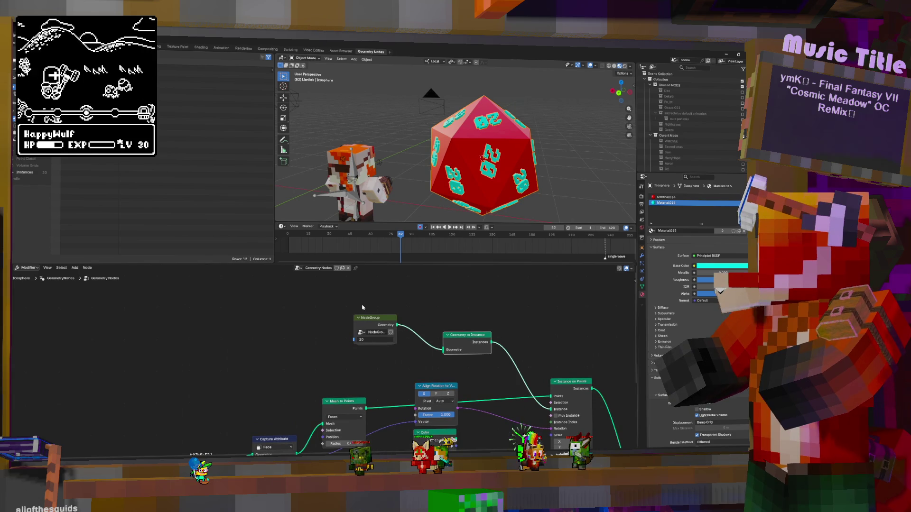
Reframe the node tree and duplicate the number node group with Shift+D.
middle_click_drag(357, 305, 386, 346)
scroll(381, 363, "down", 2)
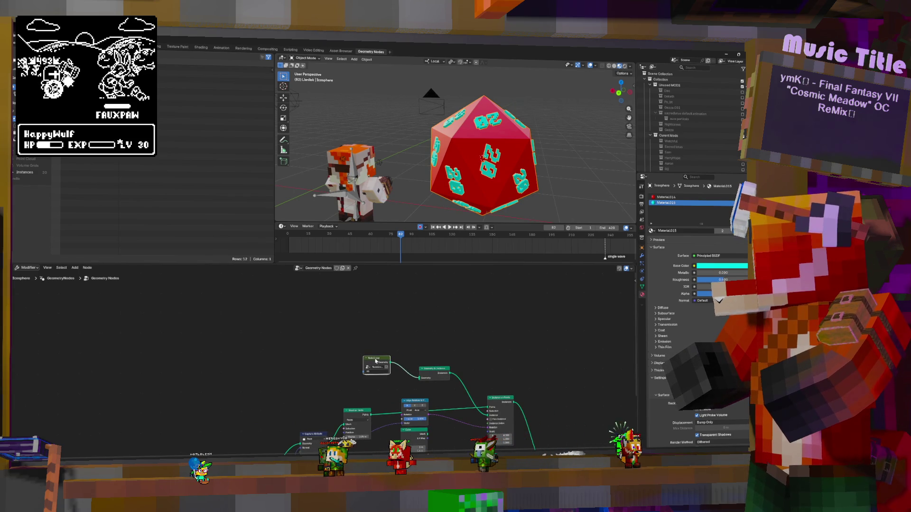
key("shift+d")
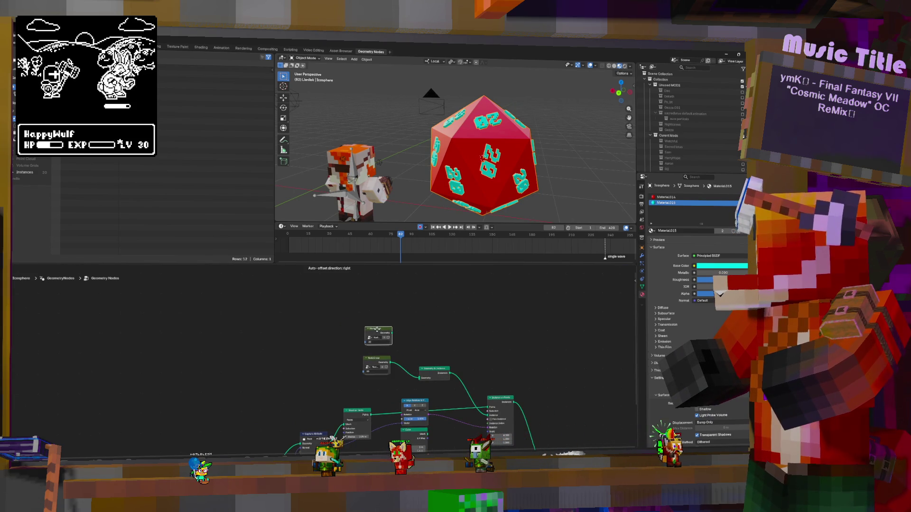
Add a Repeat Zone and move the duplicated number group inside it, widening the zone.
key("shift+a")
type("re")
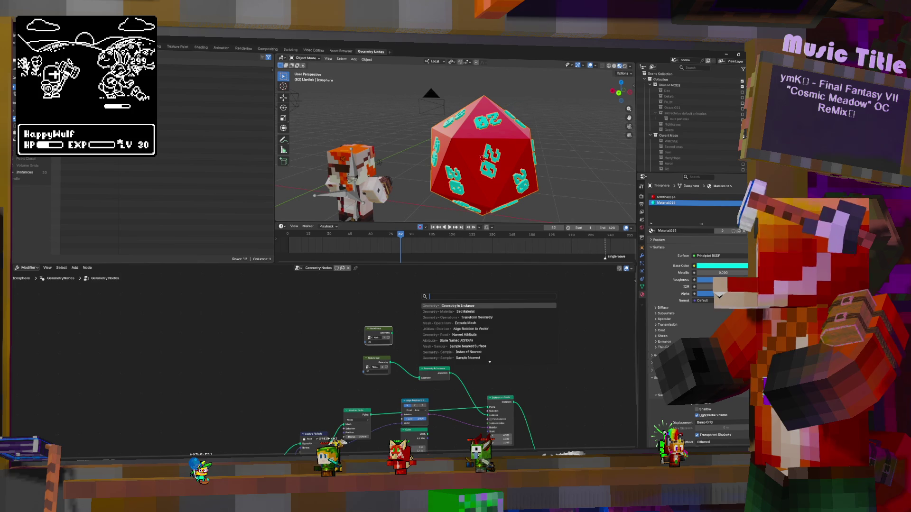
type("pea")
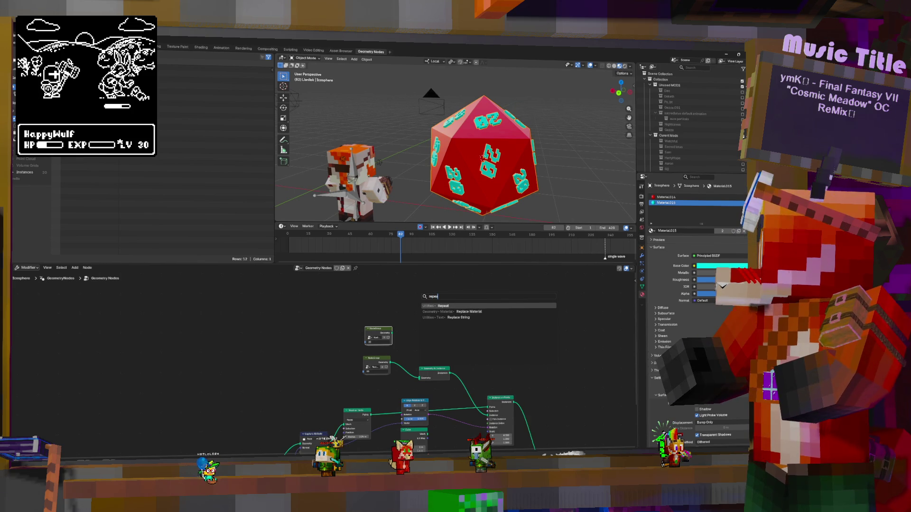
left_click(447, 305)
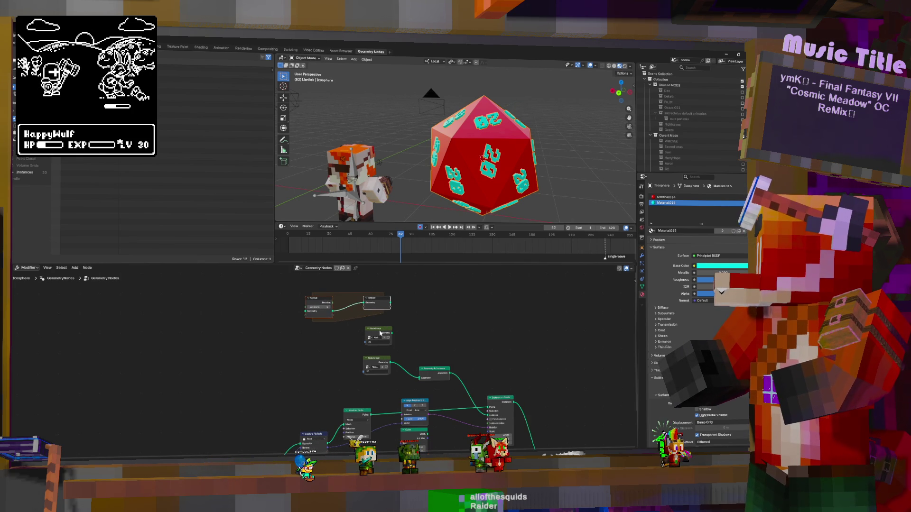
key("g")
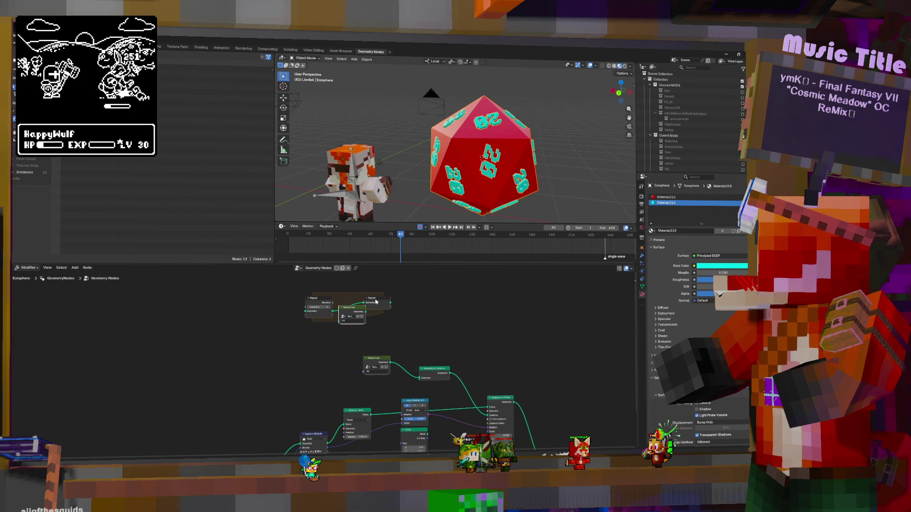
left_click(441, 306)
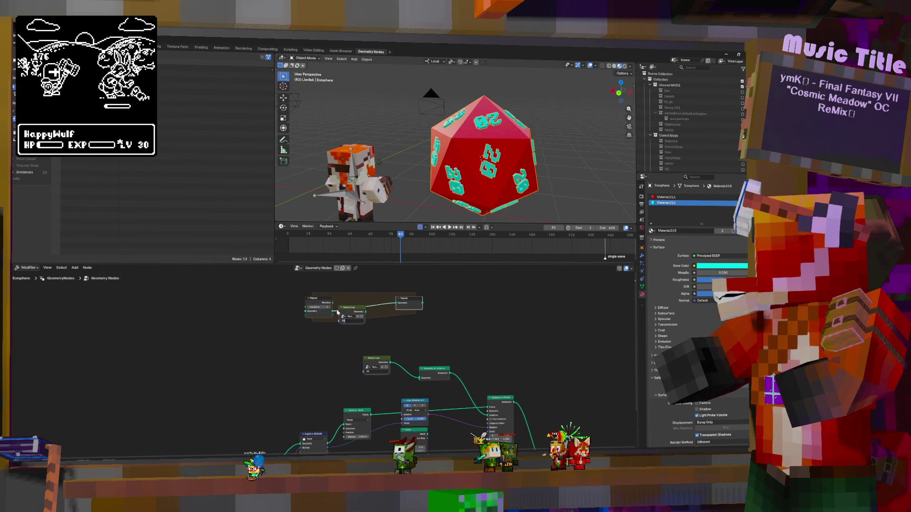
Add a Math node beside the repeat zone.
key("shift+a")
left_click(356, 288)
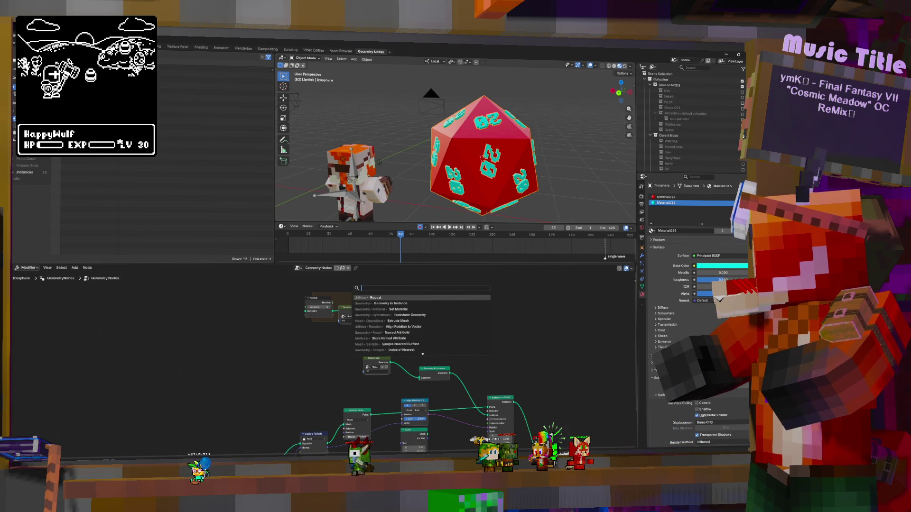
type("math")
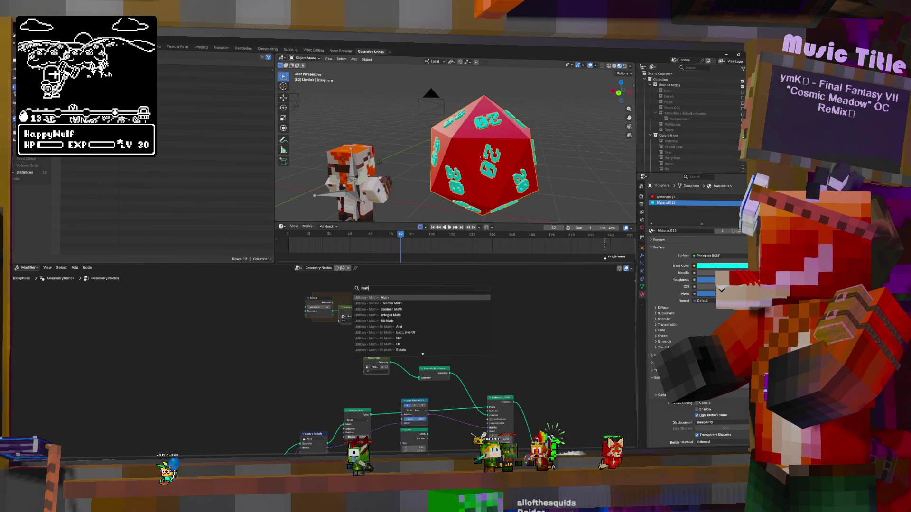
key("Return")
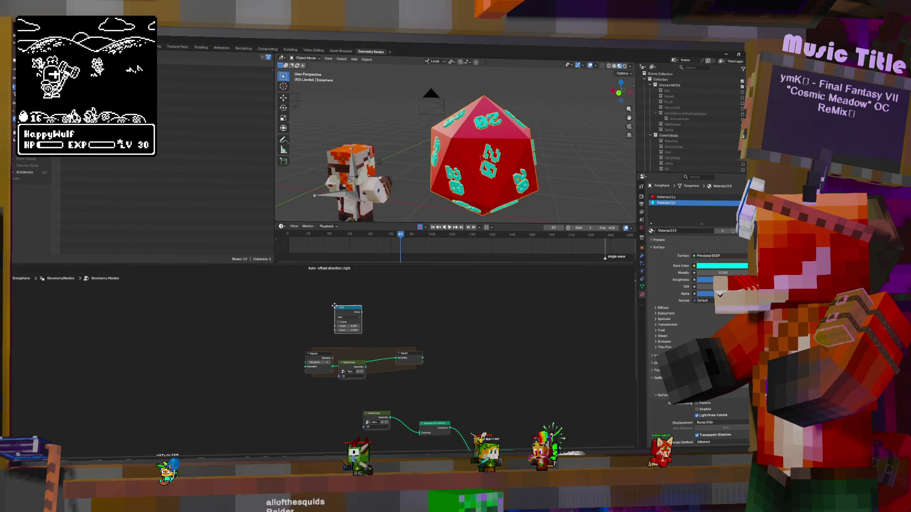
Keep the Math node on Add with second value 1 and move it into the repeat zone.
left_click(332, 314)
scroll(360, 310, "up", 3)
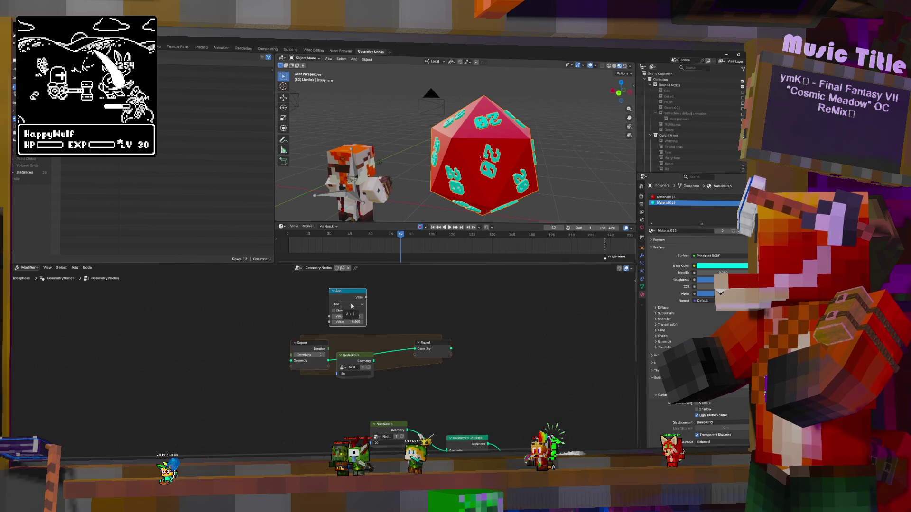
left_click(350, 305)
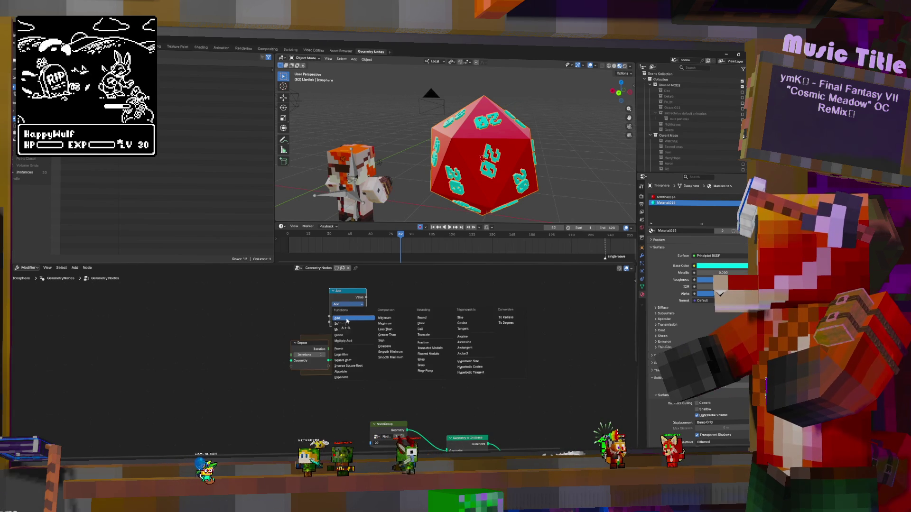
key("Escape")
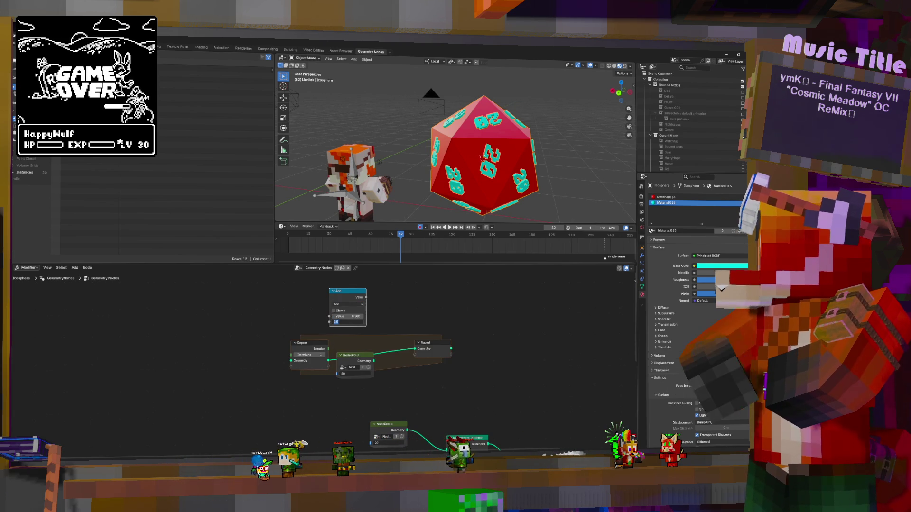
left_click(359, 322)
key("Return")
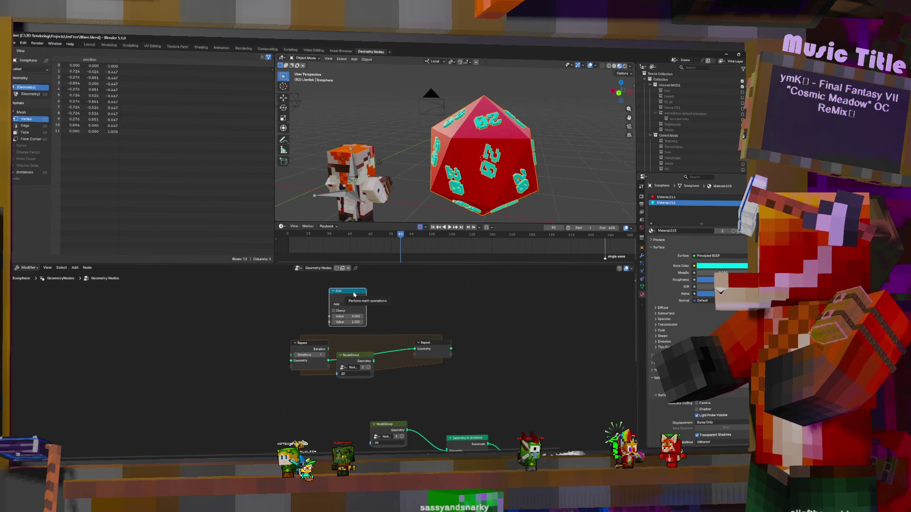
left_click_drag(353, 294, 368, 309)
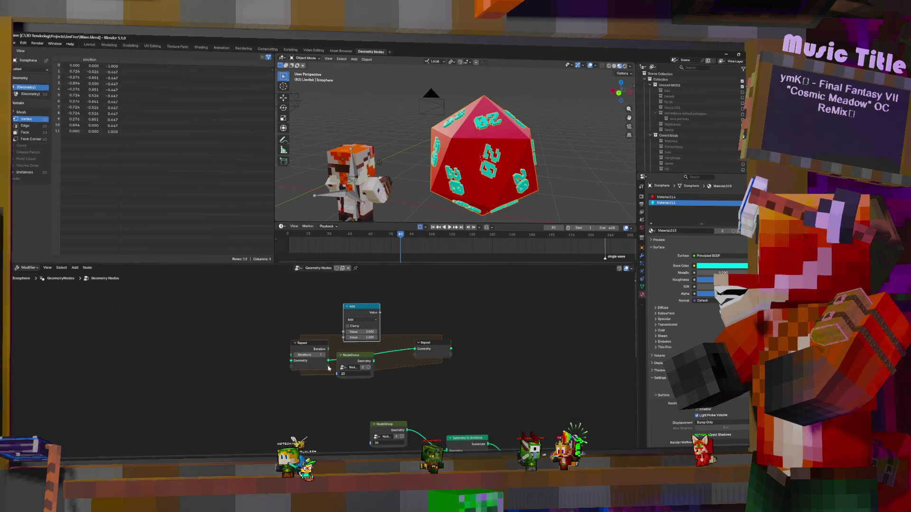
Carry a value through the Repeat Input into Add and drop the number group off its link.
left_click_drag(344, 334, 343, 333)
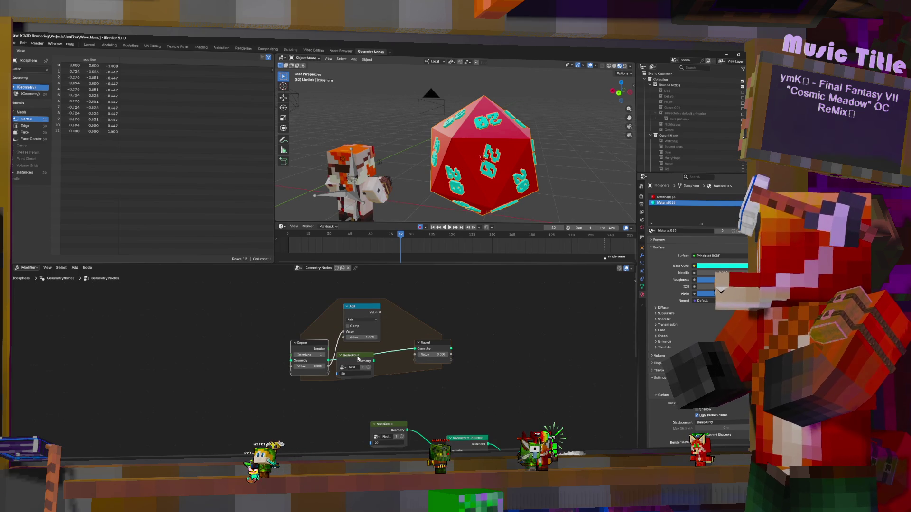
key("alt+d")
left_click(417, 369)
Add a Geometry to Instance node inside the zone and route the Add result toward the number group.
key("shift+a")
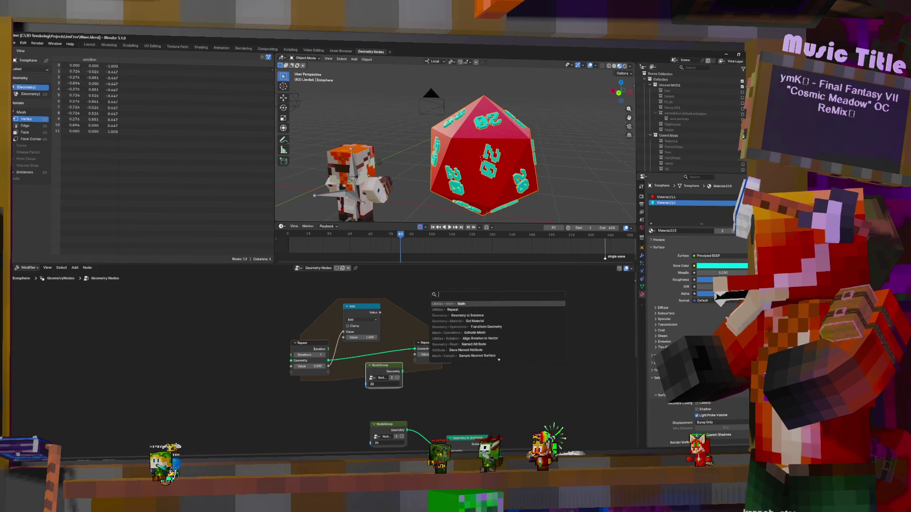
type("to ins")
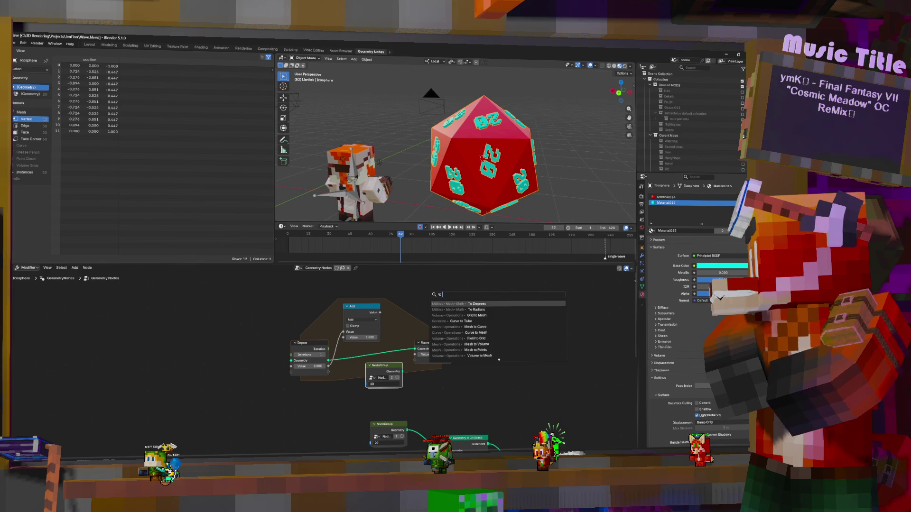
key("Down")
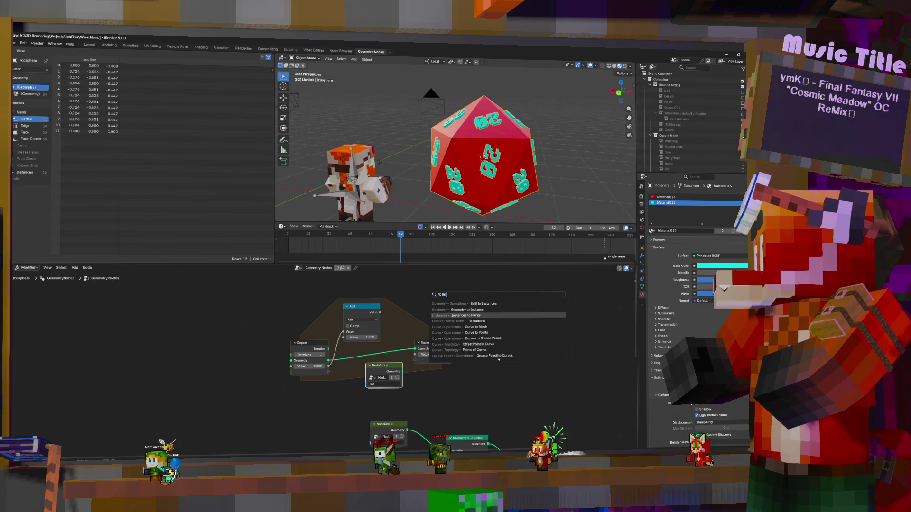
key("Return")
left_click(363, 336)
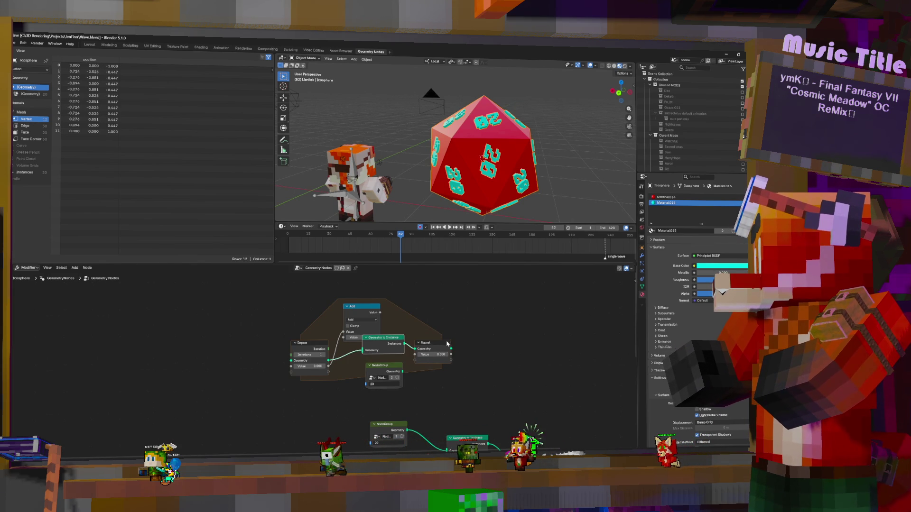
mouse_move(399, 316)
left_mouse_down()
mouse_move(464, 359)
mouse_move(516, 353)
left_mouse_up()
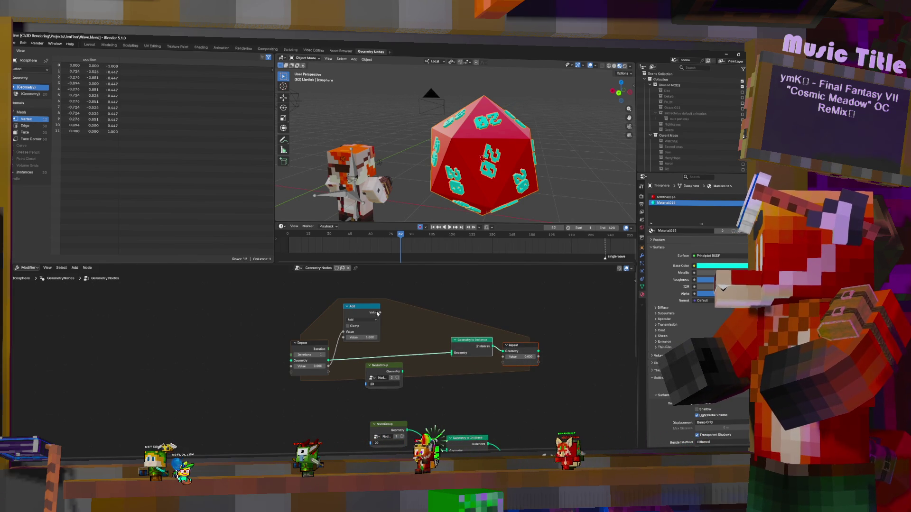
left_click_drag(380, 313, 366, 384)
key("g")
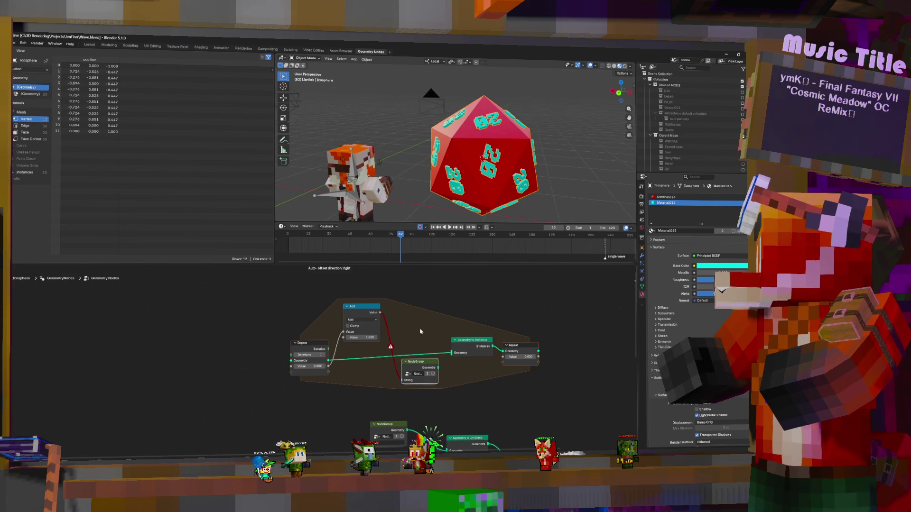
left_click(425, 337)
Add a Value to String node after Add, set its Decimals, and feed its text into the number group.
key("shift+a")
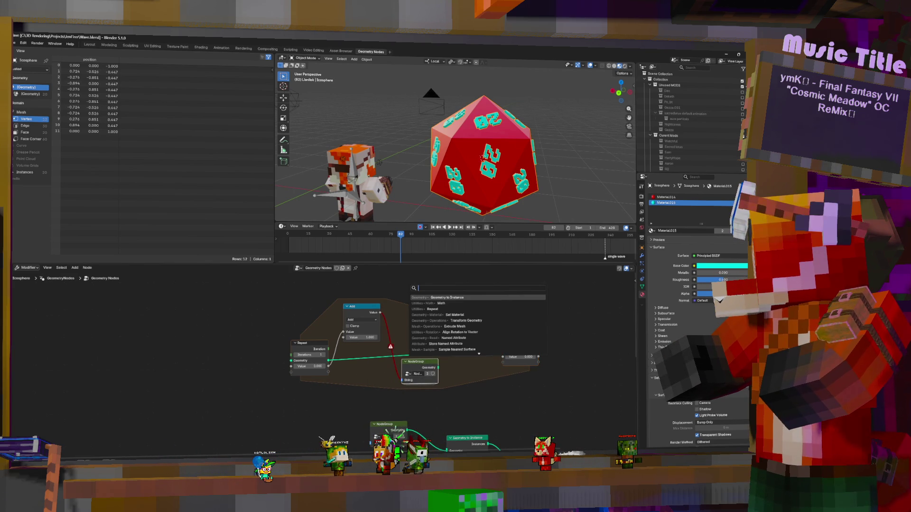
type("num")
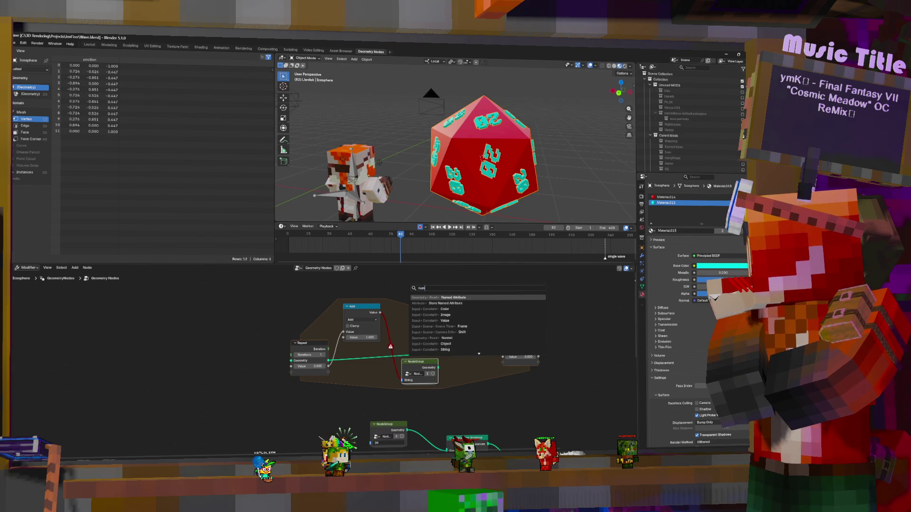
type("ber to")
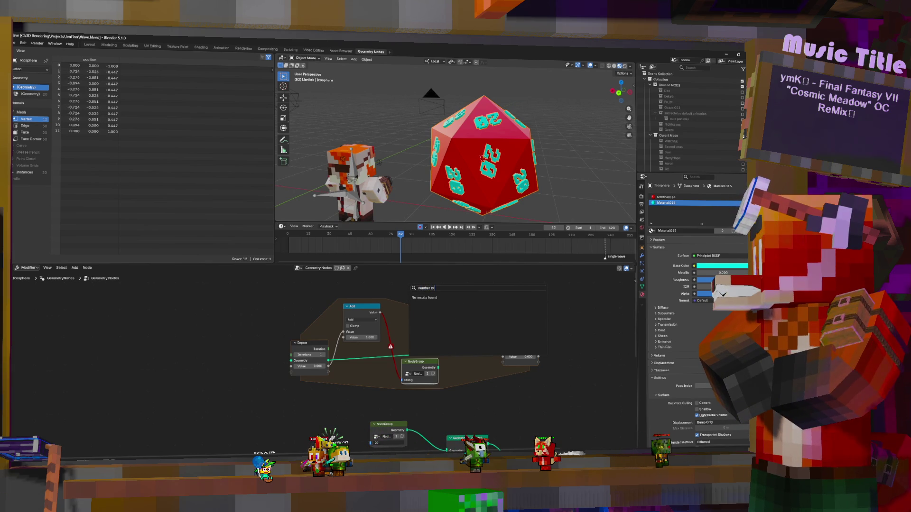
type("i")
key("ctrl+a")
type("to s")
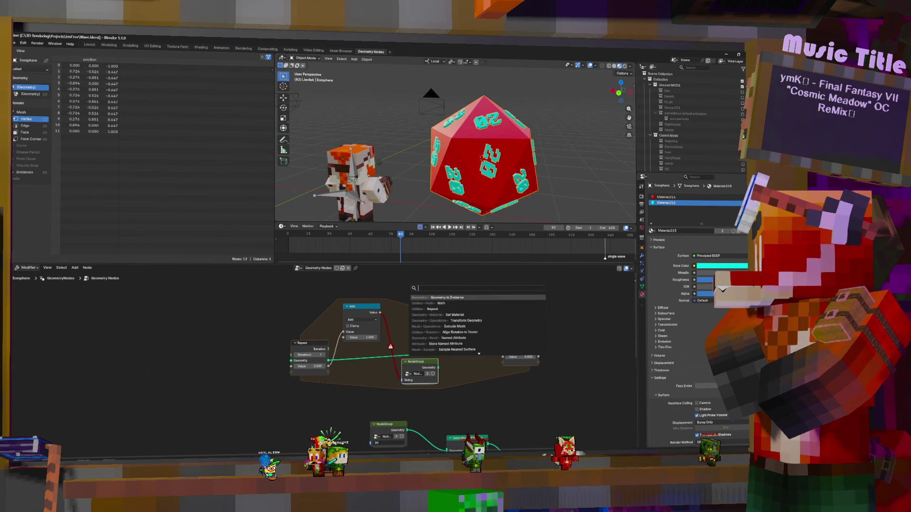
type("trin")
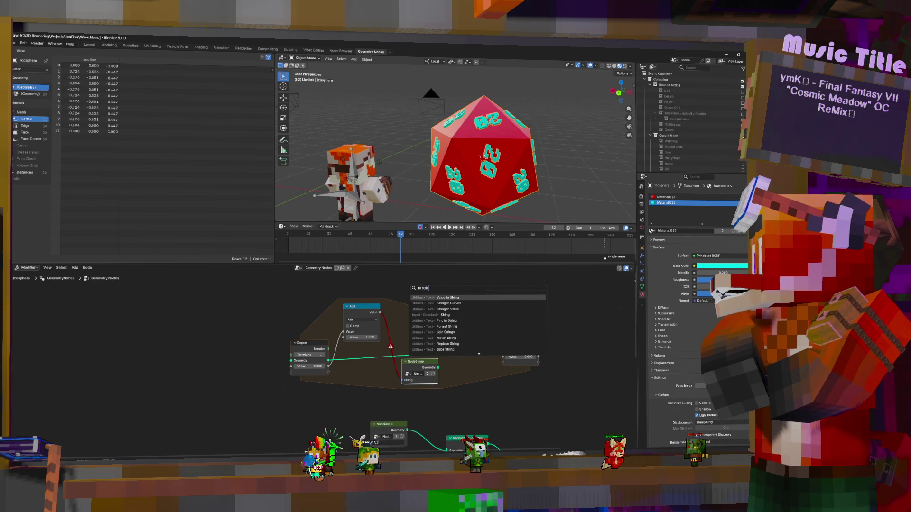
key("Return")
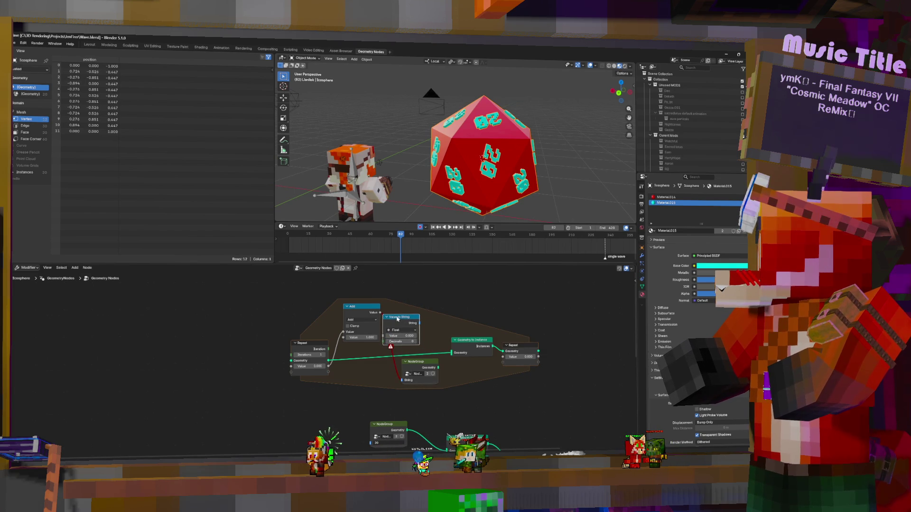
left_click_drag(385, 317, 400, 327)
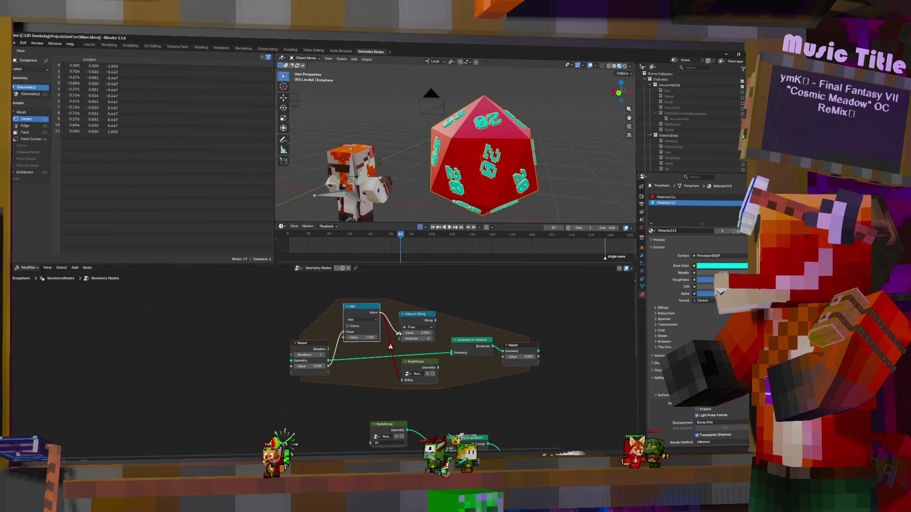
left_click(423, 339)
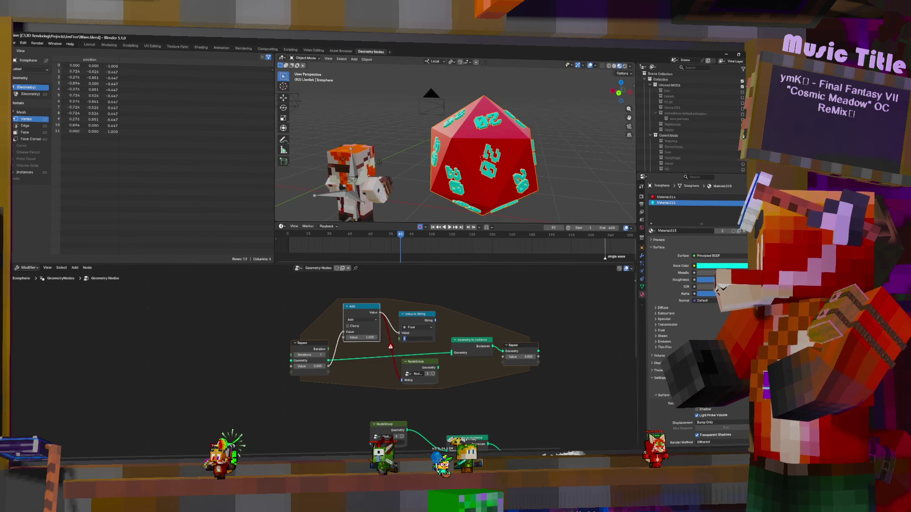
key("Return")
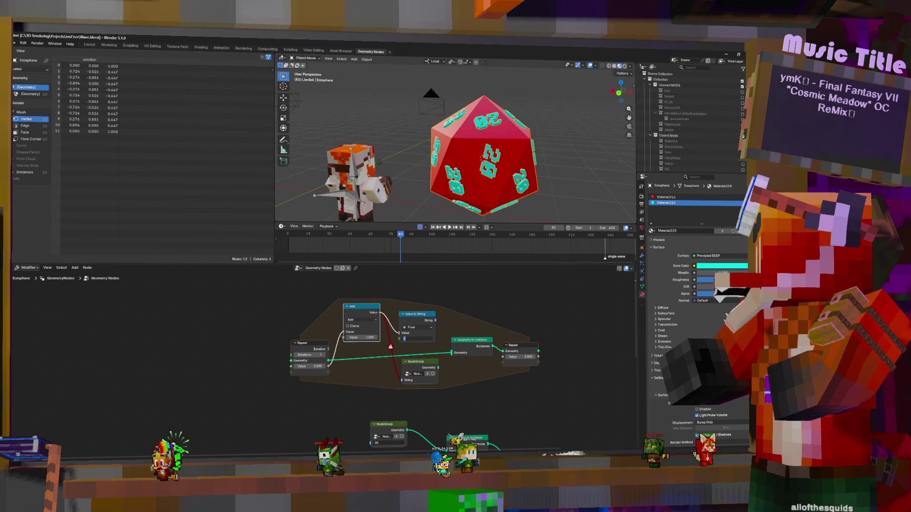
mouse_move(437, 321)
left_mouse_down()
mouse_move(403, 379)
mouse_move(453, 354)
left_mouse_up()
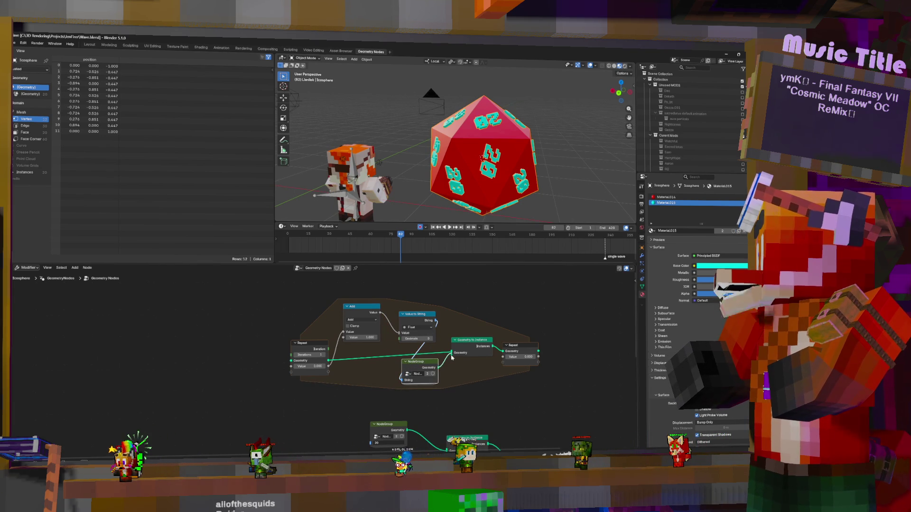
middle_click_drag(454, 361, 358, 300)
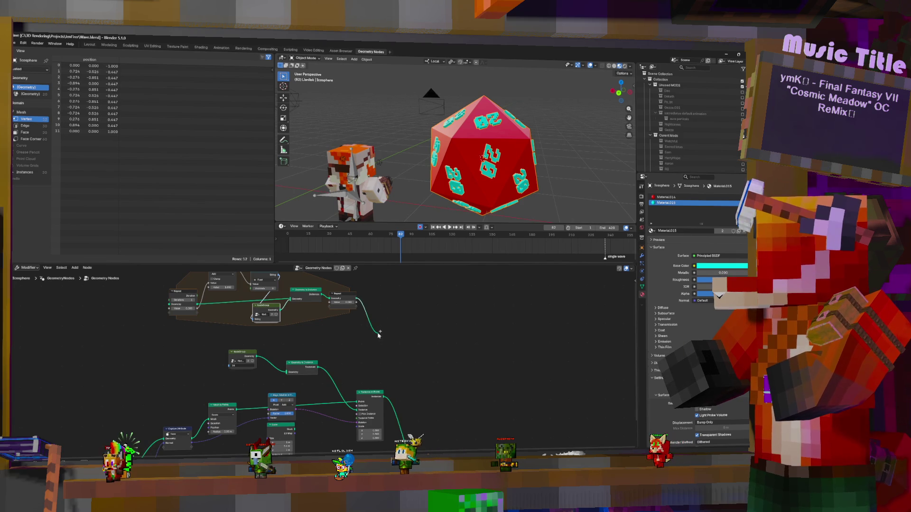
Link the Repeat Output geometry into the instancing chain and check the numbers on the die.
left_click_drag(381, 333, 371, 336)
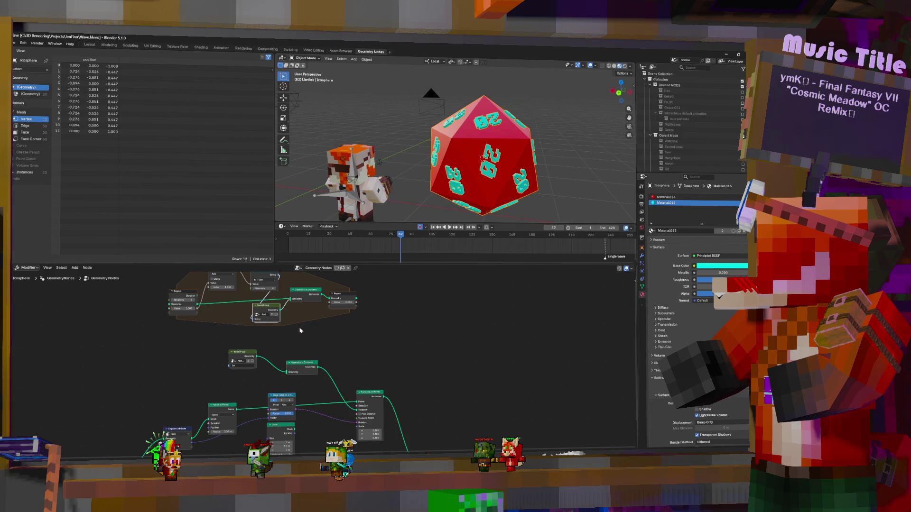
scroll(339, 343, "up", 1)
middle_click_drag(339, 343, 431, 387)
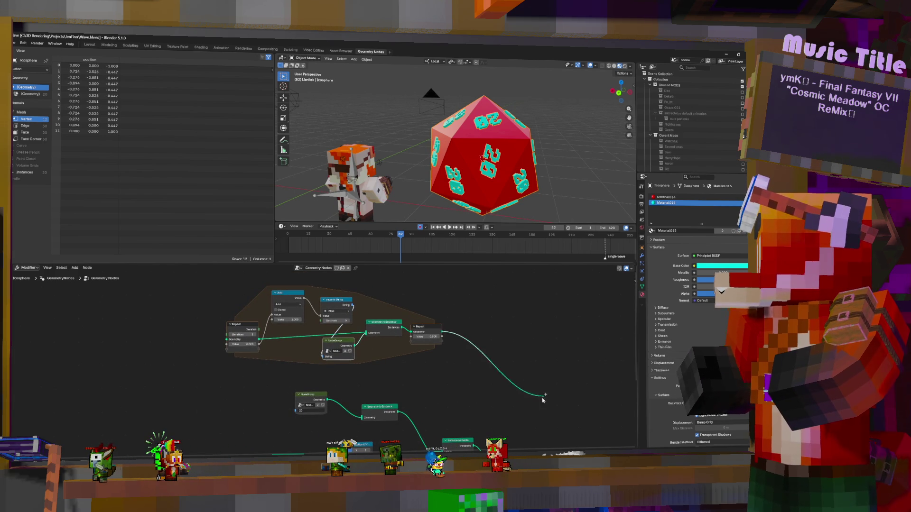
middle_click_drag(442, 463, 441, 377)
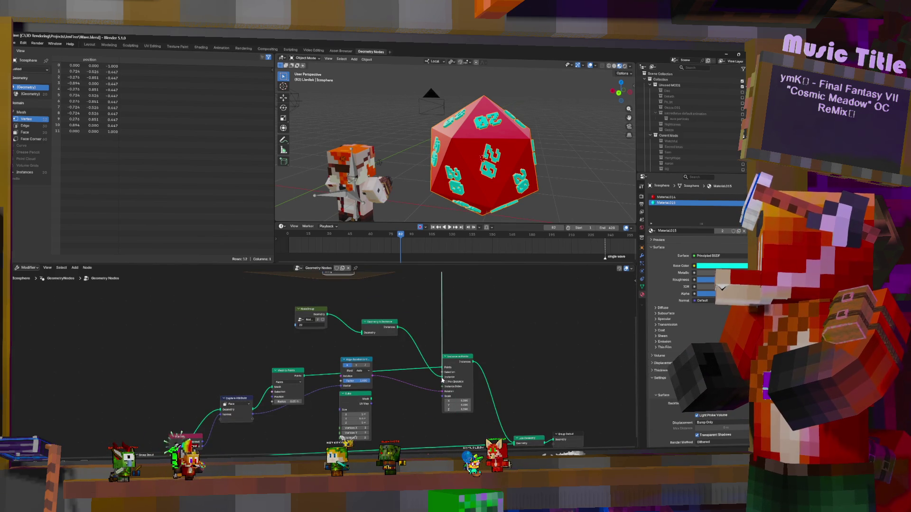
scroll(443, 380, "up", 5)
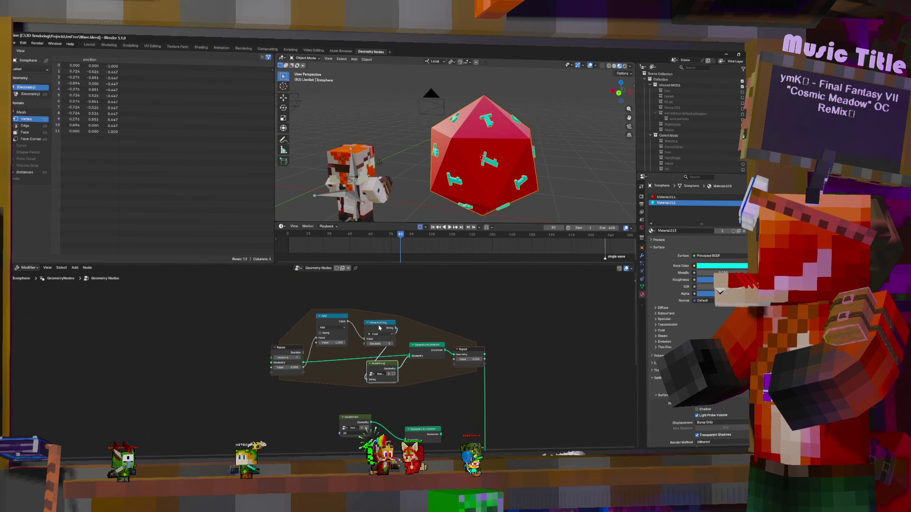
left_click_drag(375, 324, 350, 323)
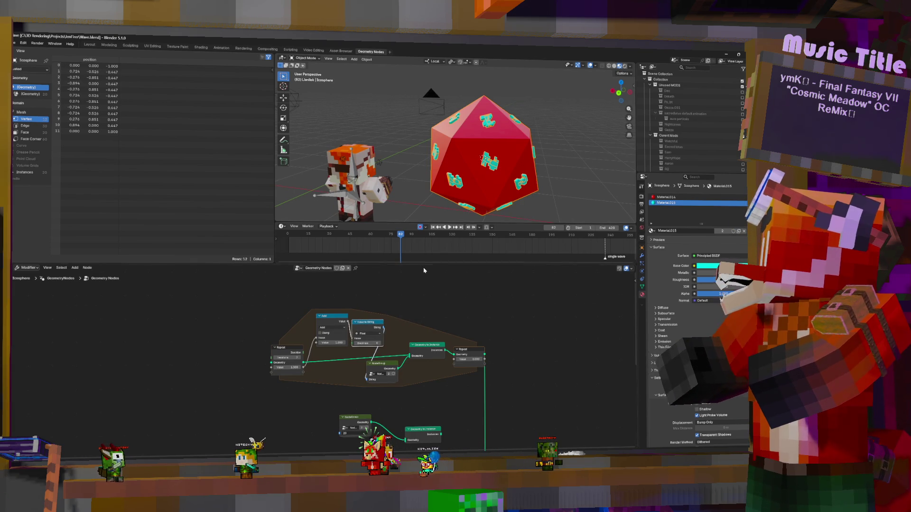
mouse_move(455, 164)
middle_mouse_down()
mouse_move(521, 162)
mouse_move(491, 165)
middle_mouse_up()
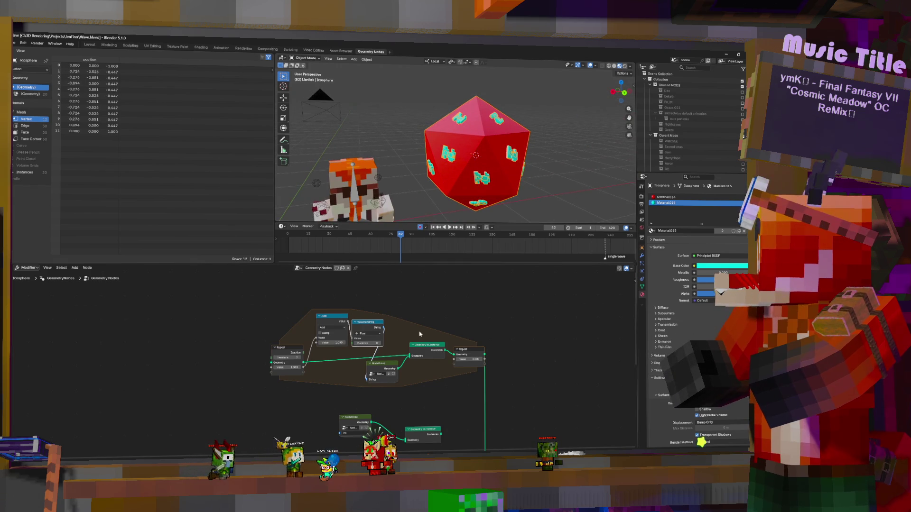
middle_click_drag(430, 349, 365, 288)
key("shift+a")
type("sp")
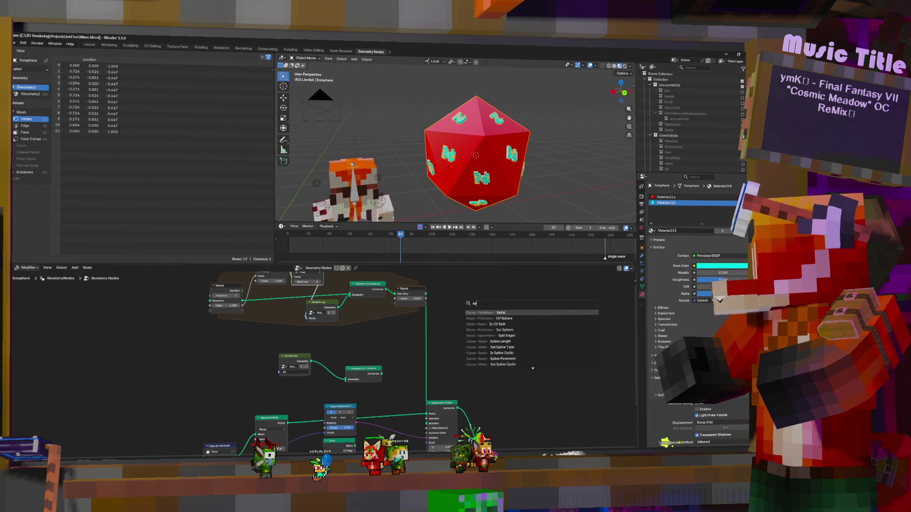
key("Escape")
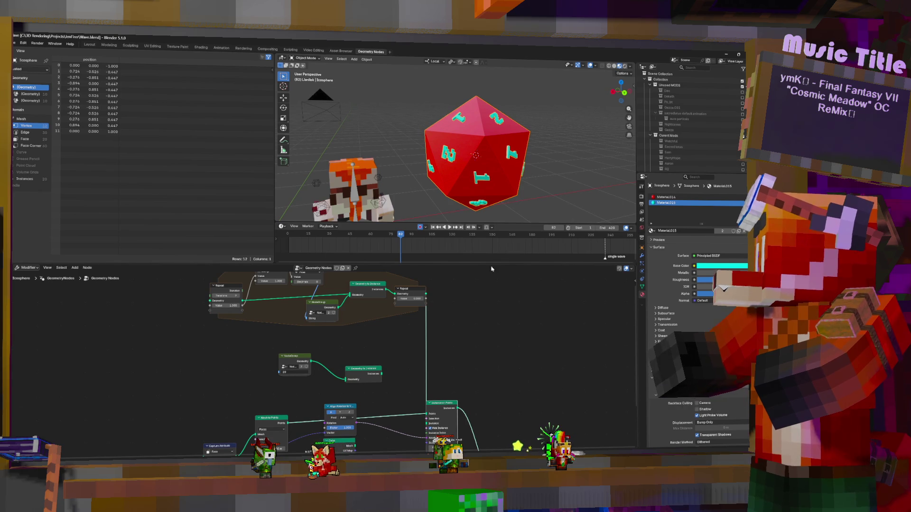
middle_click_drag(362, 339, 431, 399)
scroll(430, 399, "up", 2)
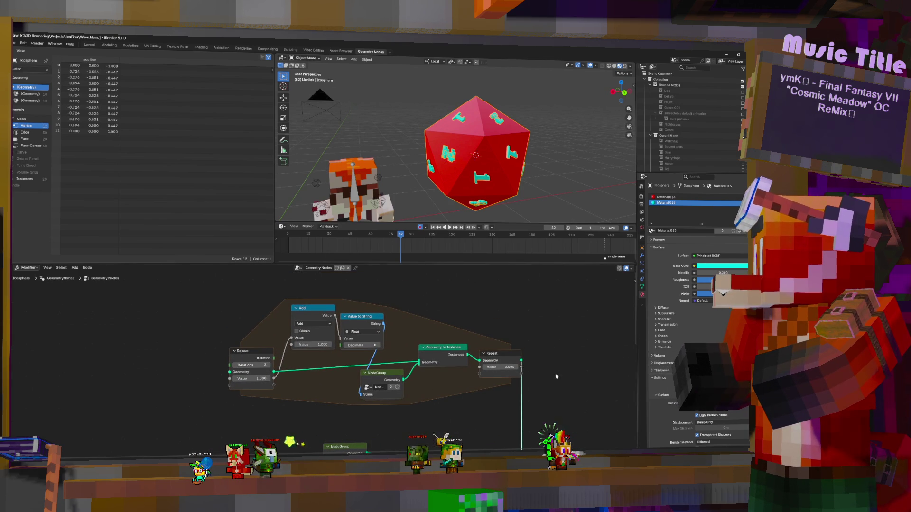
middle_click_drag(269, 368, 244, 372)
middle_click_drag(499, 164, 555, 178)
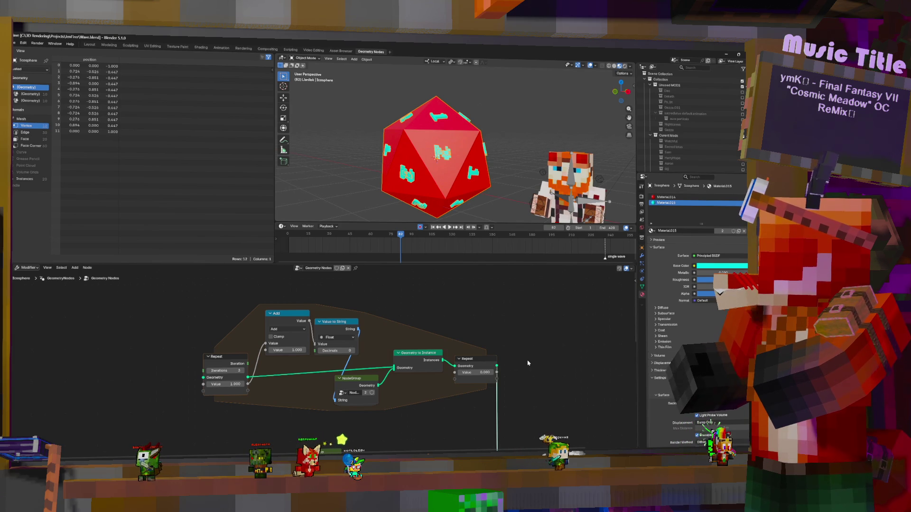
Set the repeat zone's starting Value to 0 and check the updated labels on the die.
left_click(489, 371)
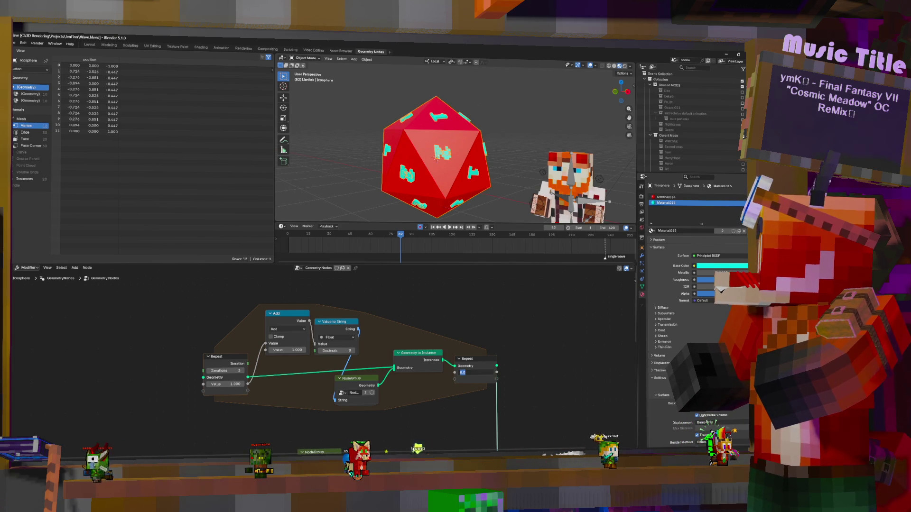
type("1")
key("Return")
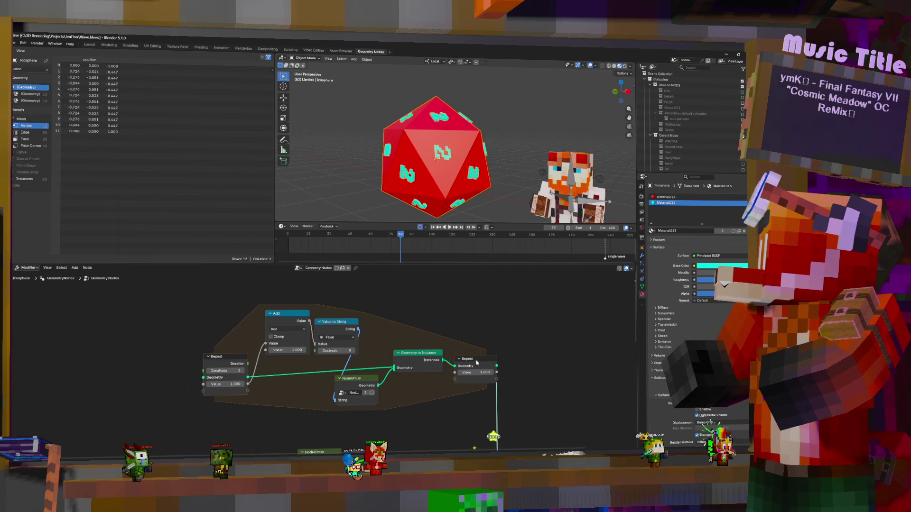
middle_click_drag(463, 135, 435, 142)
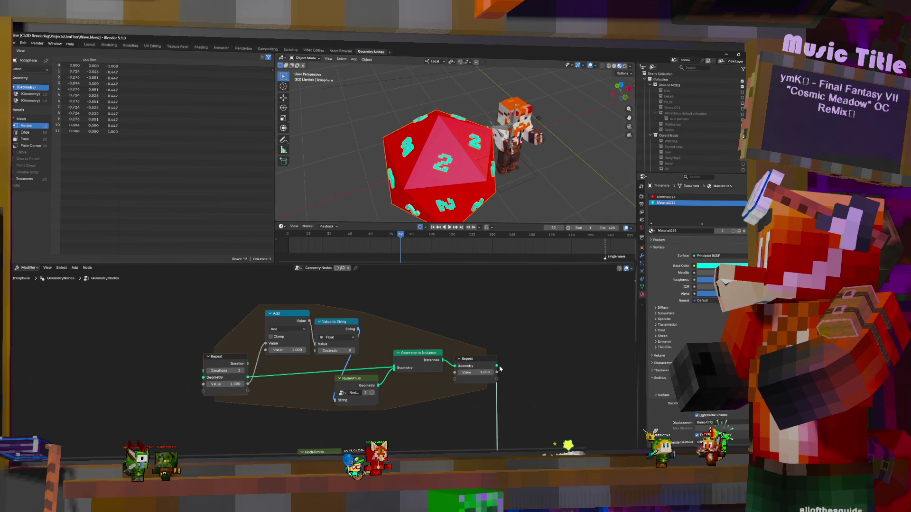
left_click(225, 384)
type("0")
key("Return")
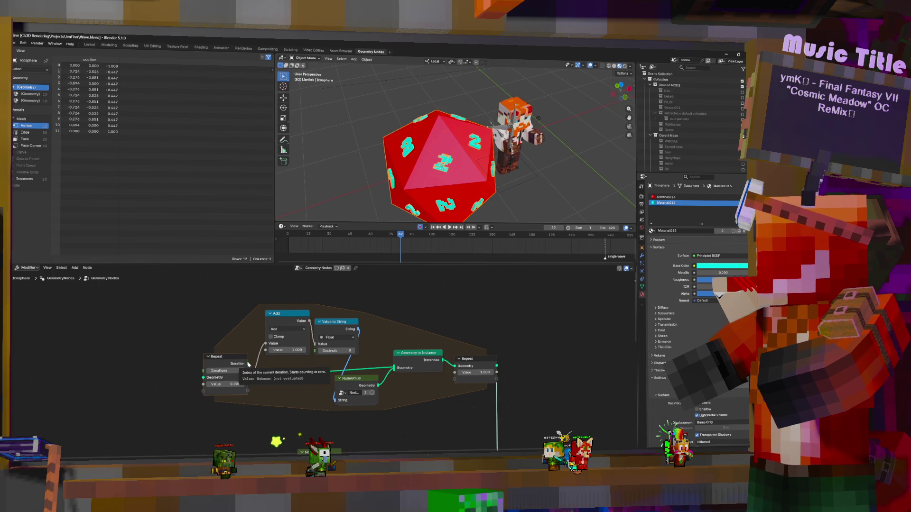
Connect the Iteration index to Add's Value input and raise Iterations from 3 to 4.
left_click_drag(258, 342, 264, 345)
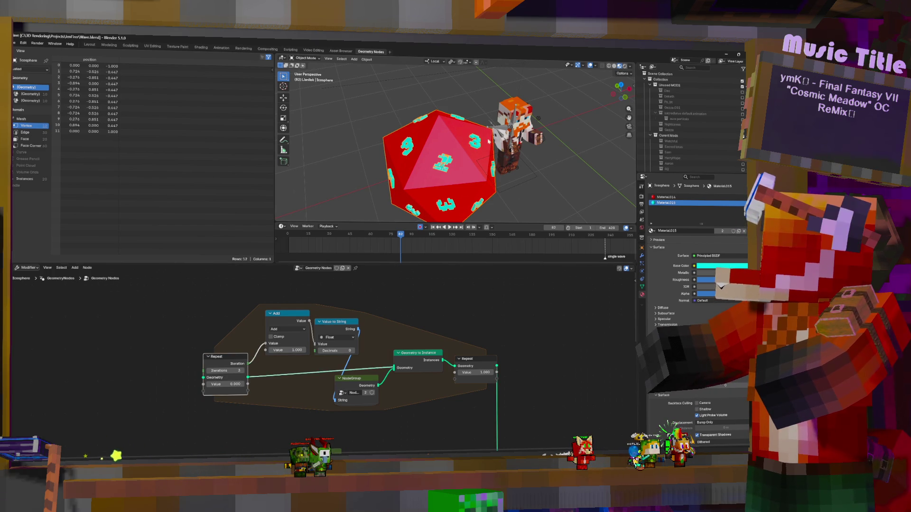
middle_click_drag(498, 181, 411, 322)
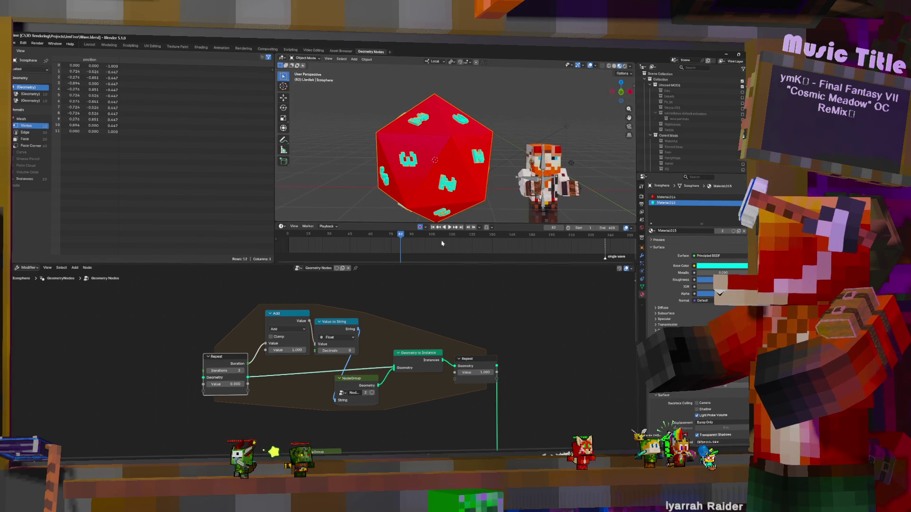
middle_click_drag(456, 185, 427, 164)
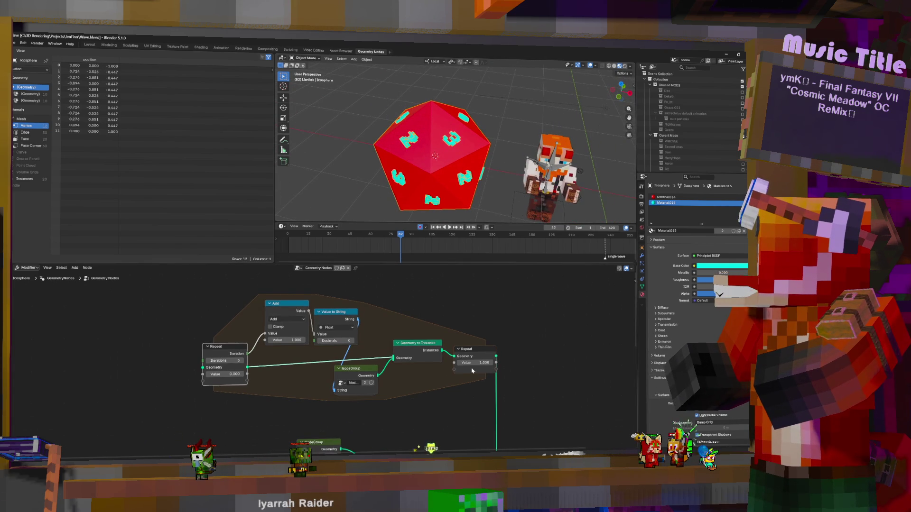
middle_click_drag(356, 341, 356, 331)
key("Return")
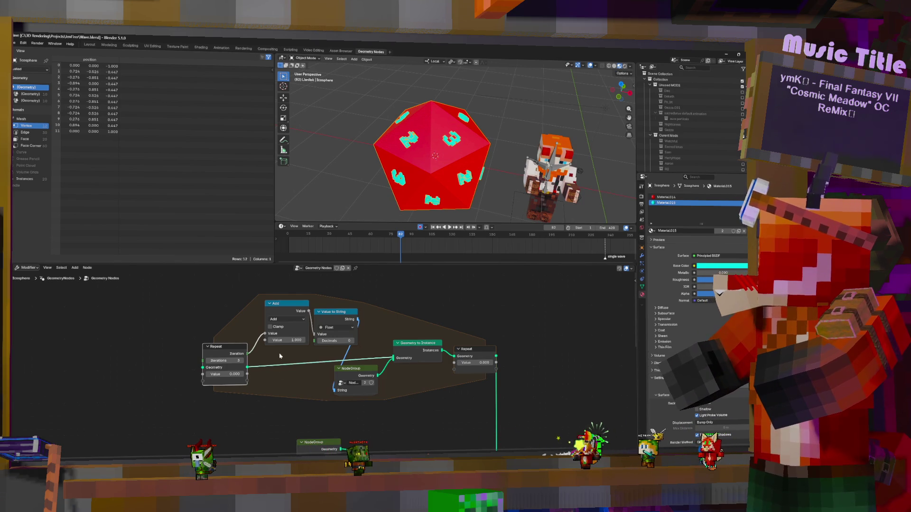
left_click(243, 362)
mouse_move(455, 142)
middle_mouse_down()
mouse_move(490, 158)
mouse_move(449, 155)
middle_mouse_up()
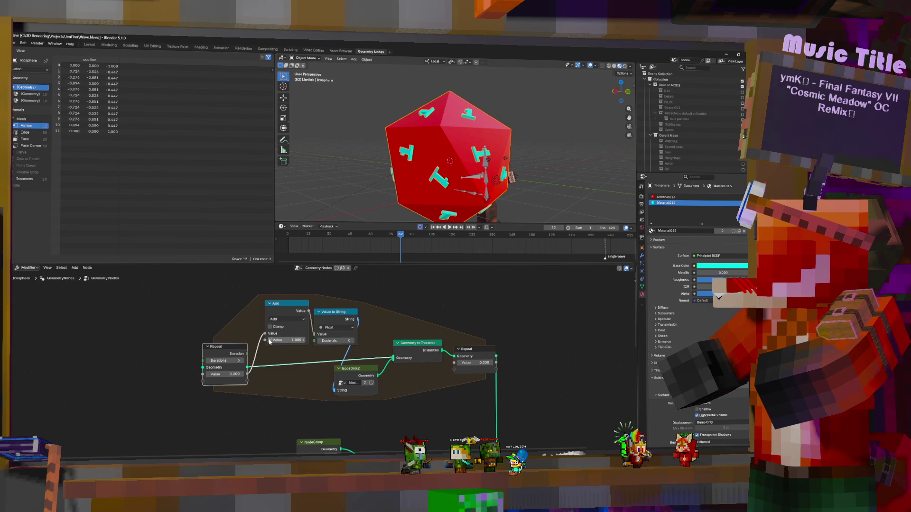
Add a standalone Value node set to 1 beside the repeat zone.
middle_click_drag(306, 386, 311, 400)
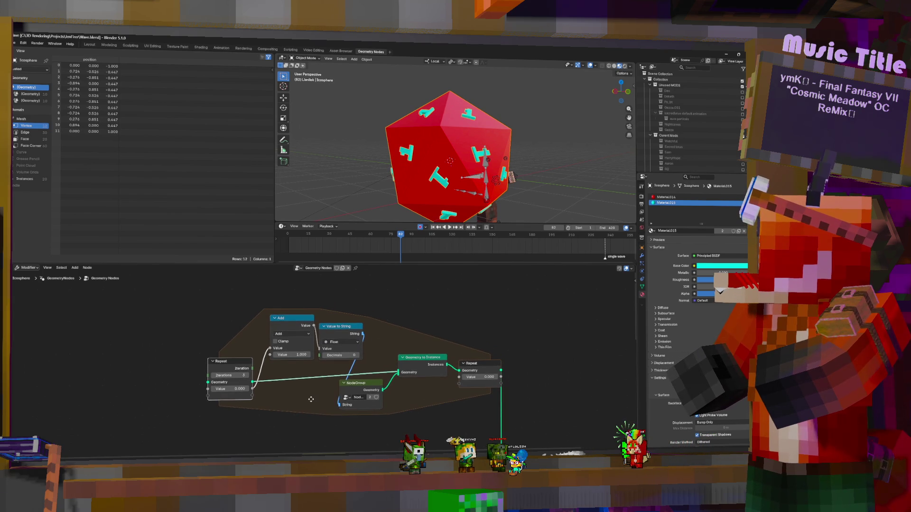
type("1")
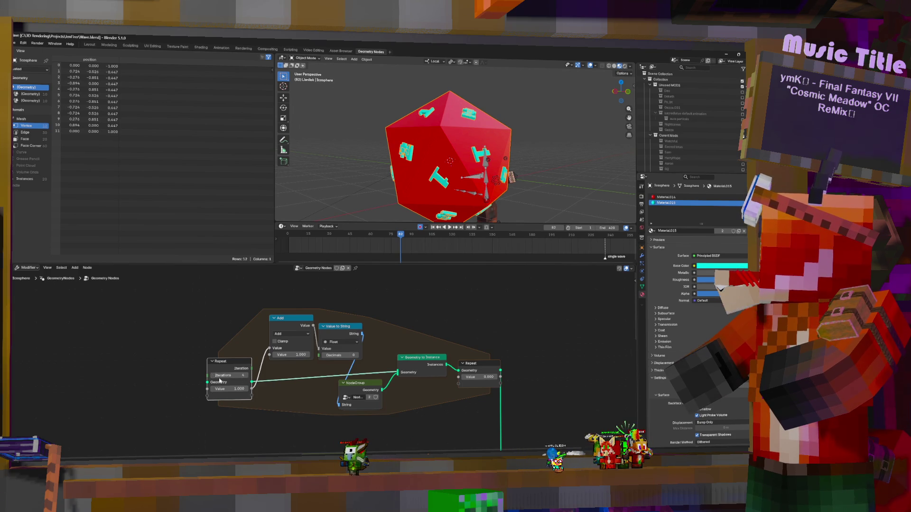
middle_click_drag(248, 344, 248, 303)
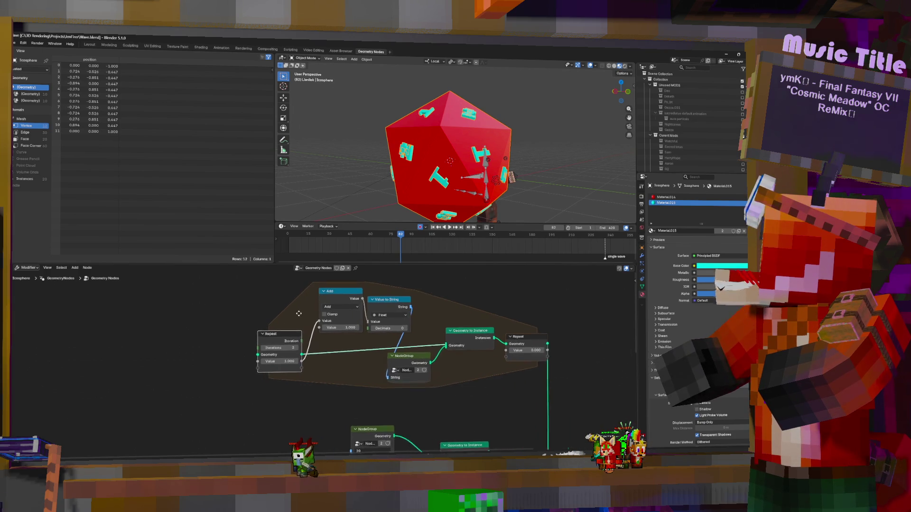
key("shift+a")
type("valu")
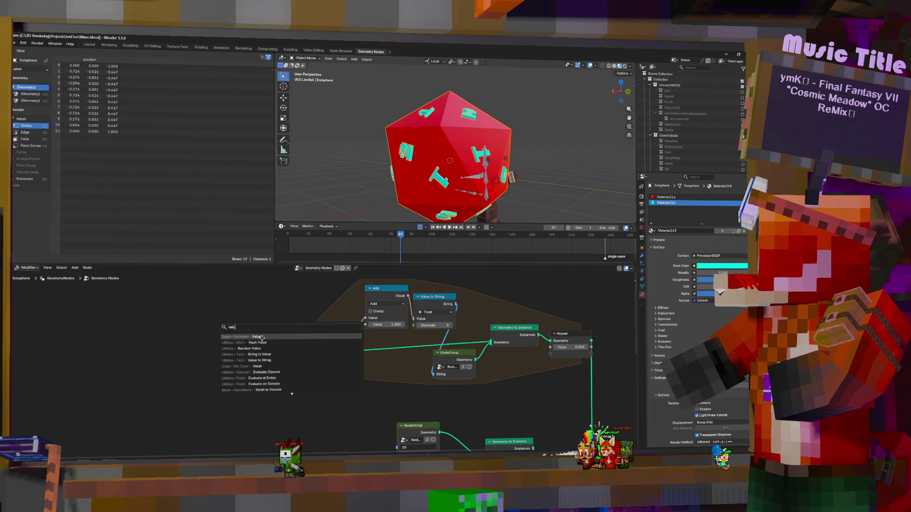
left_click(263, 338)
type("1")
key("Return")
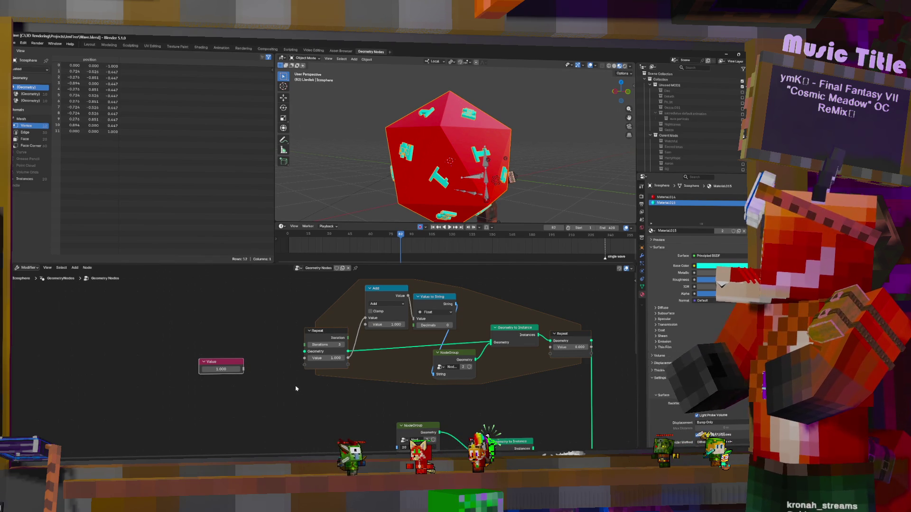
Undo an invalid loop-back link and return the Repeat Output Value to 0.
left_click_drag(593, 350, 304, 362)
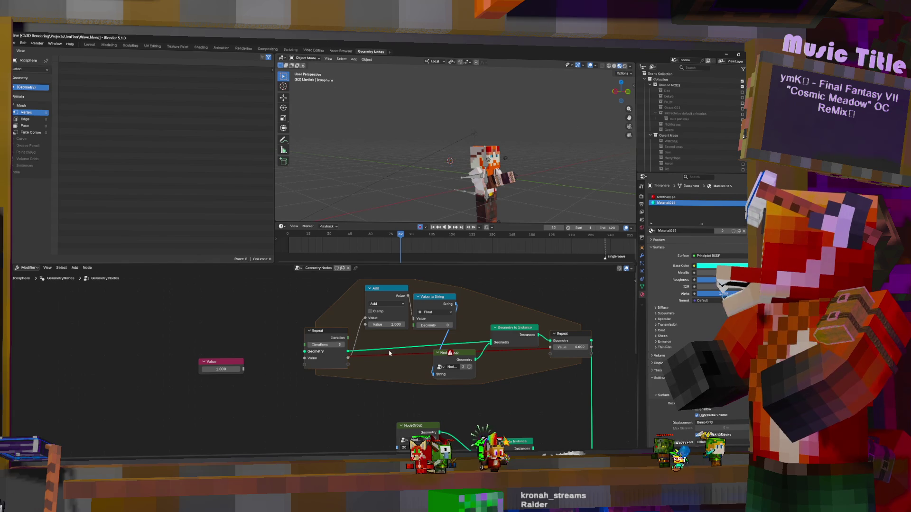
key("ctrl+z")
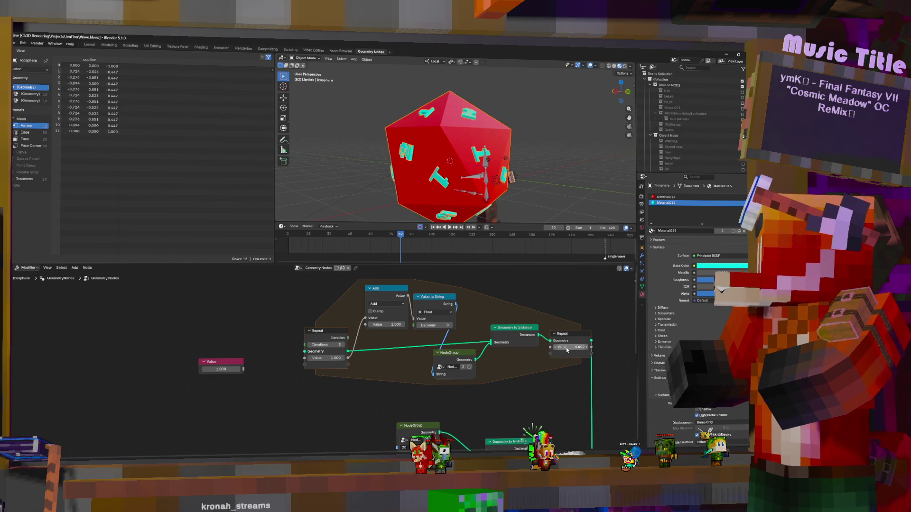
key("Return")
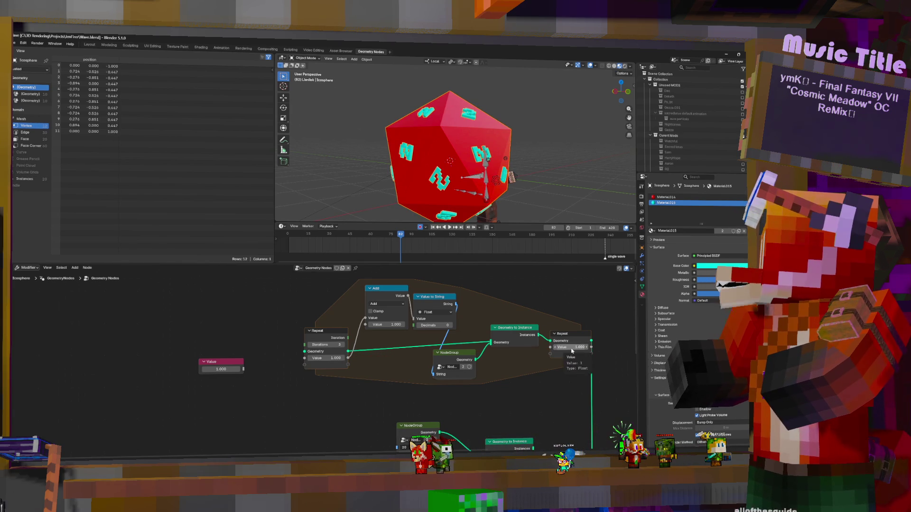
type("0")
key("Return")
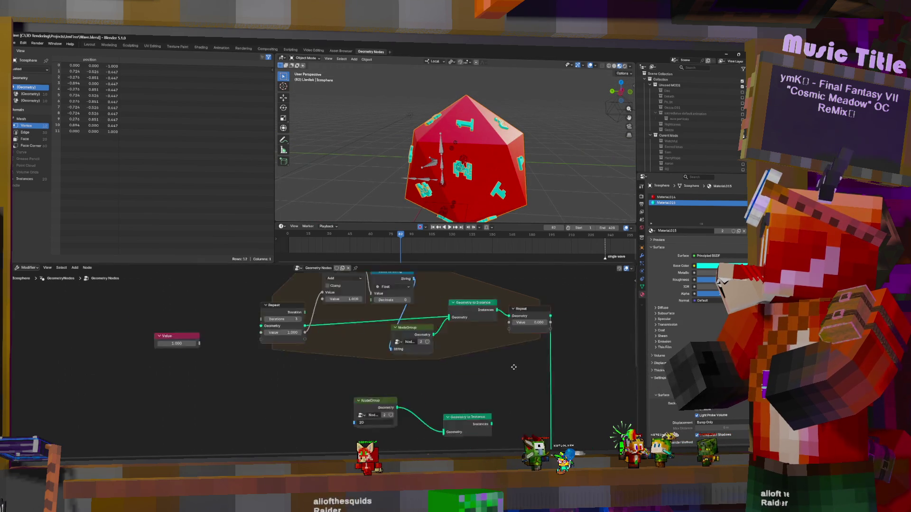
Insert a Split to Instances node after the repeat zone and set its Domain to Face.
middle_click_drag(566, 392, 347, 347)
key("shift+a")
type("s")
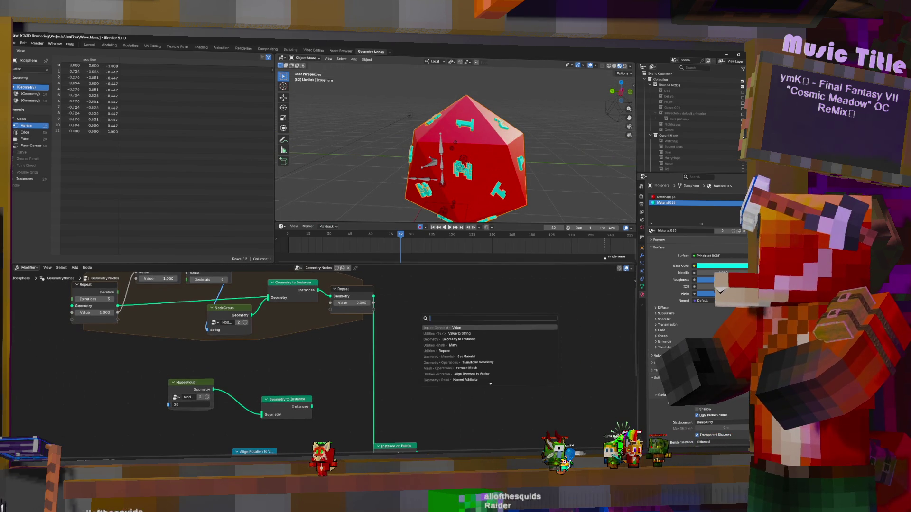
type("pl")
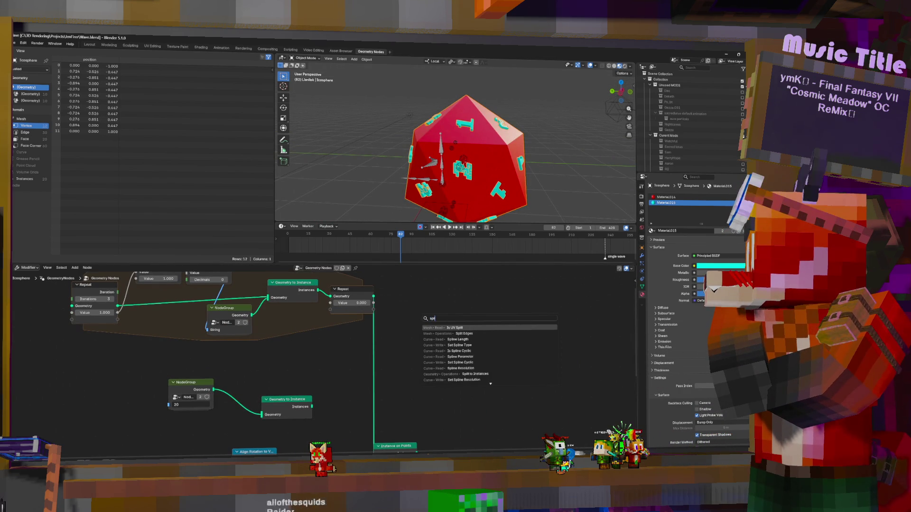
type("it")
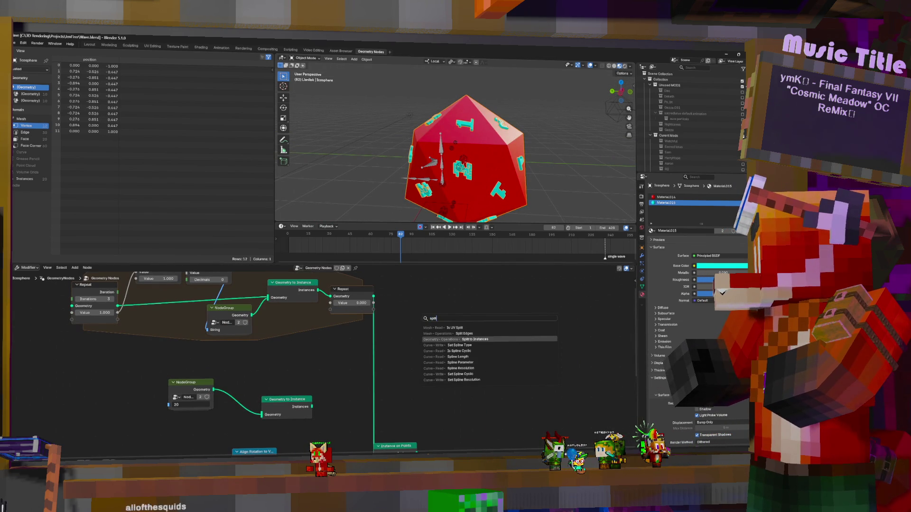
key("Return")
left_click(385, 349)
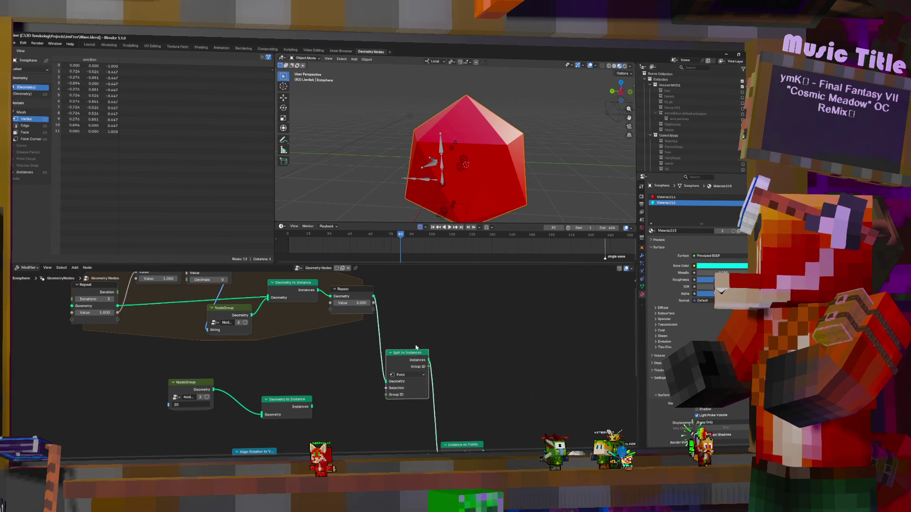
left_click(411, 418)
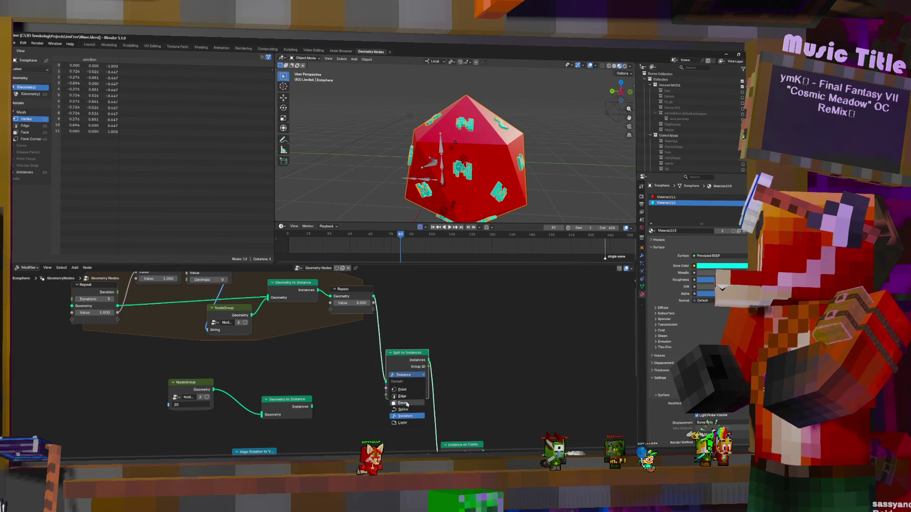
left_click(406, 404)
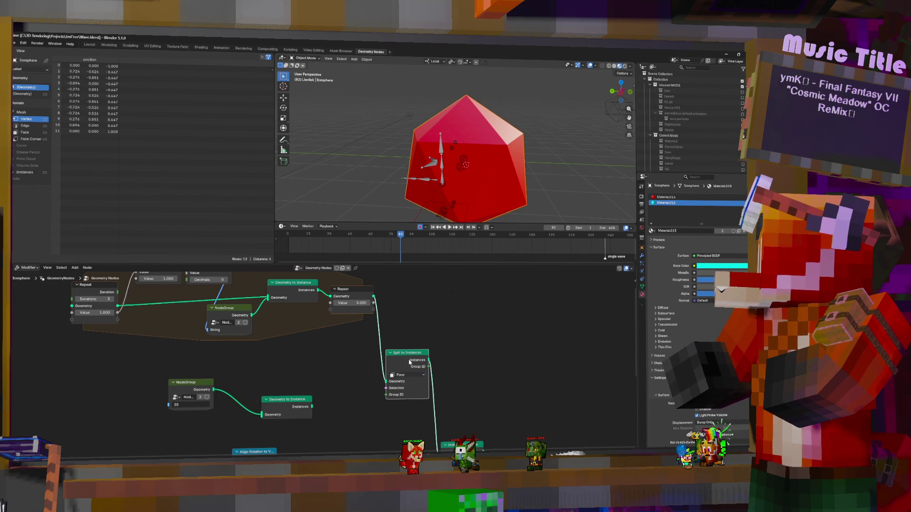
Pull Split to Instances out of the chain and recentre the node tree.
left_click_drag(406, 353, 446, 335, "alt")
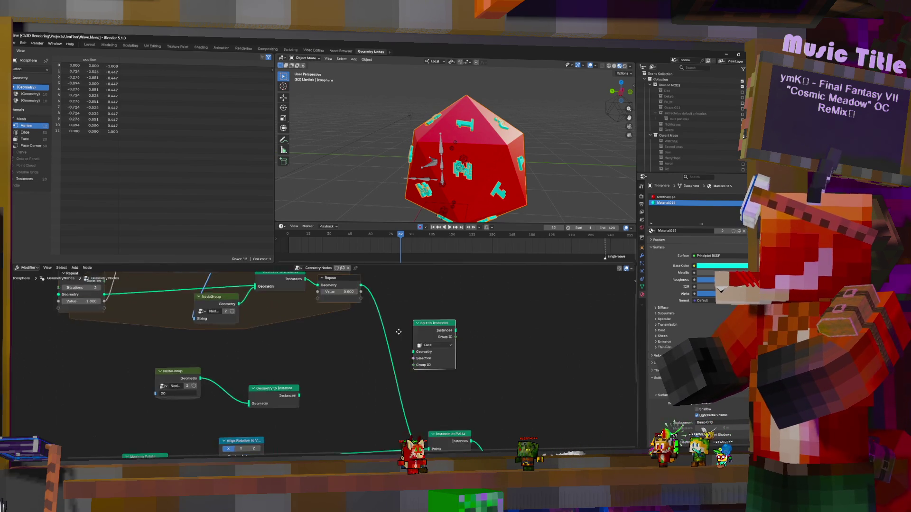
scroll(450, 323, "down", 2)
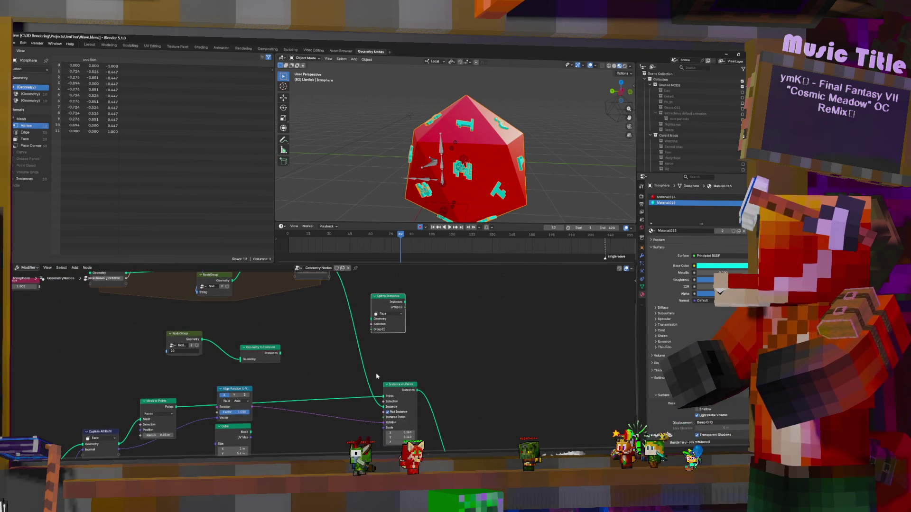
middle_click_drag(322, 313, 379, 392)
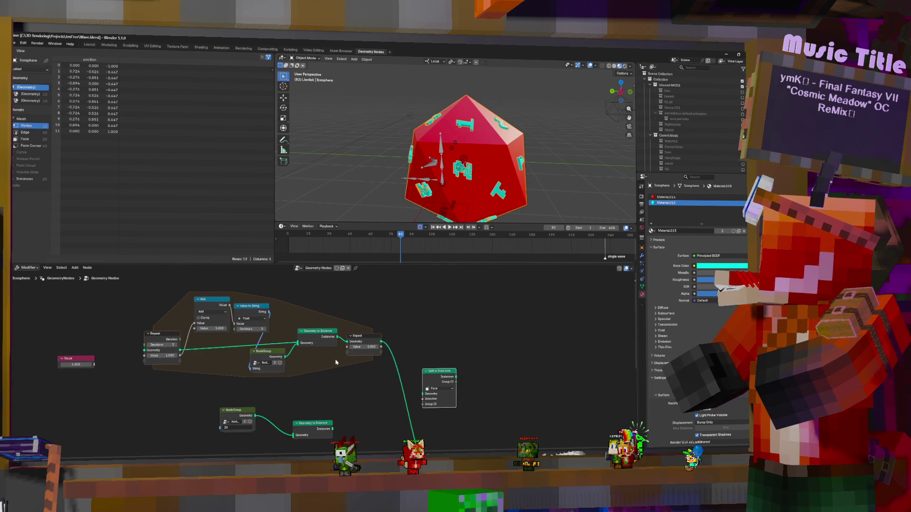
middle_click_drag(298, 381, 381, 401)
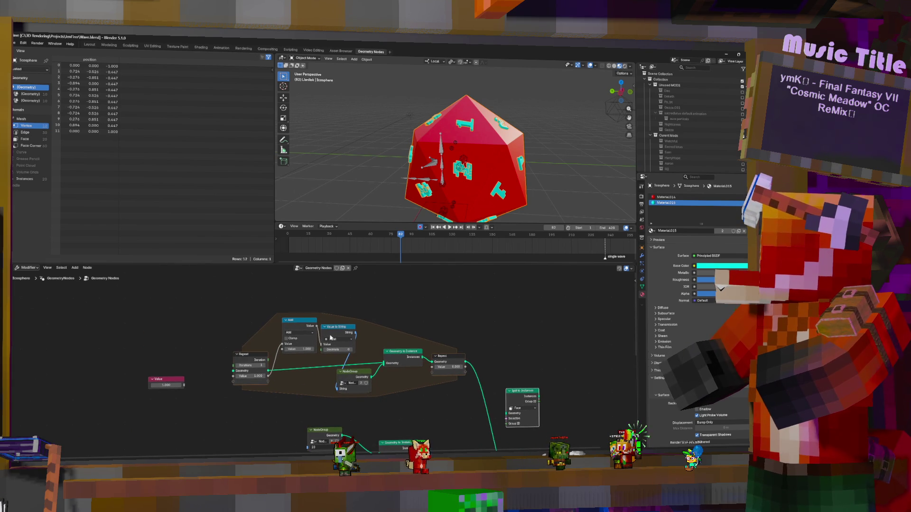
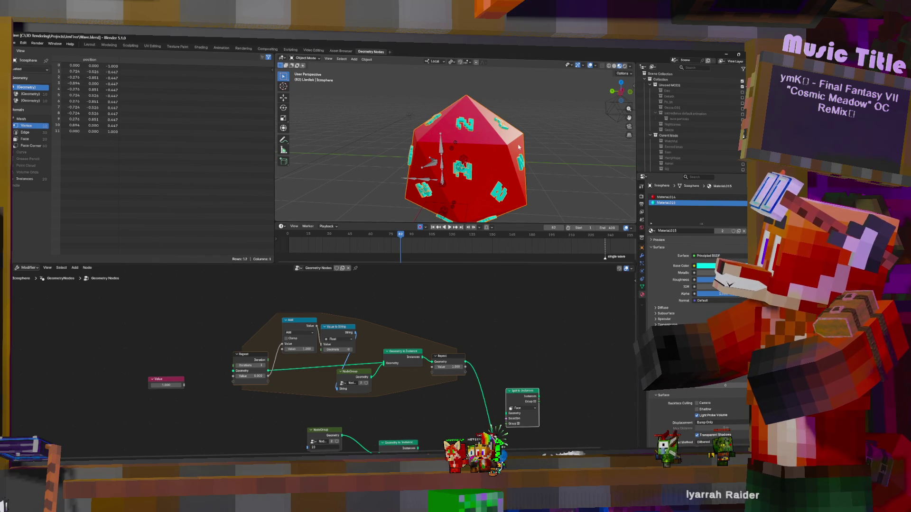
scroll(486, 168, "up", 3)
scroll(485, 169, "up", 3)
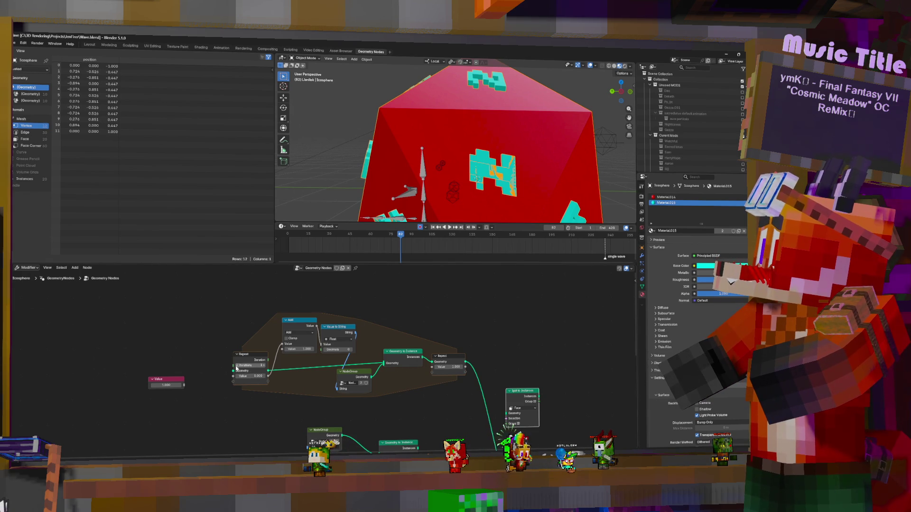
Drag the Repeat zone's Iterations value so the teal numbers on the die reshape, then orbit around it.
left_click_drag(235, 367, 237, 367)
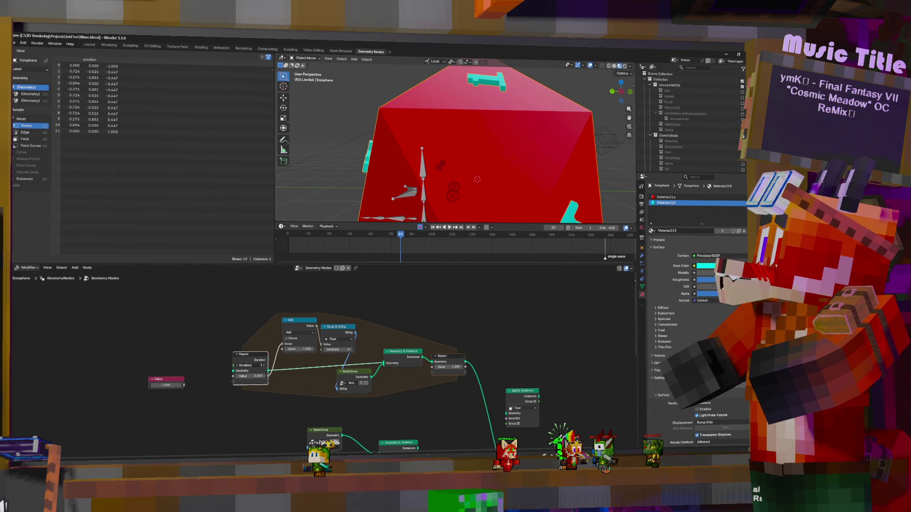
left_click_drag(236, 368, 237, 367)
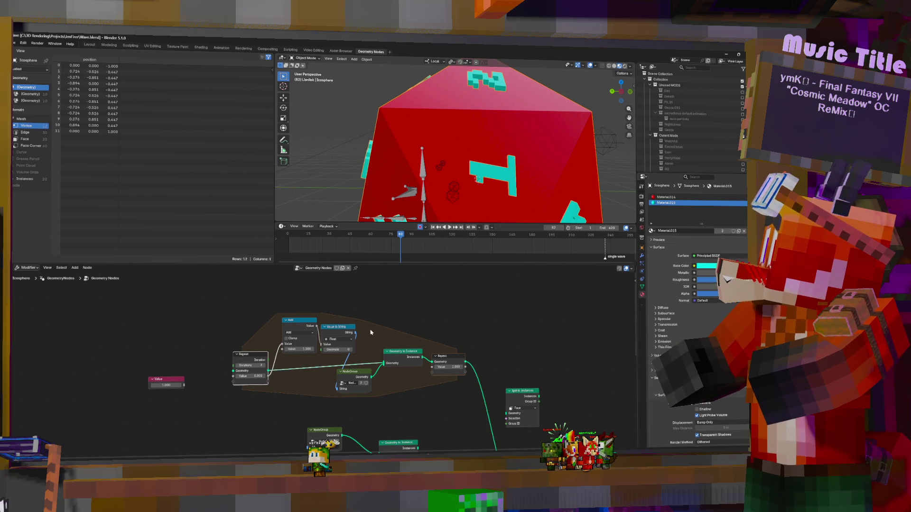
left_click(317, 328)
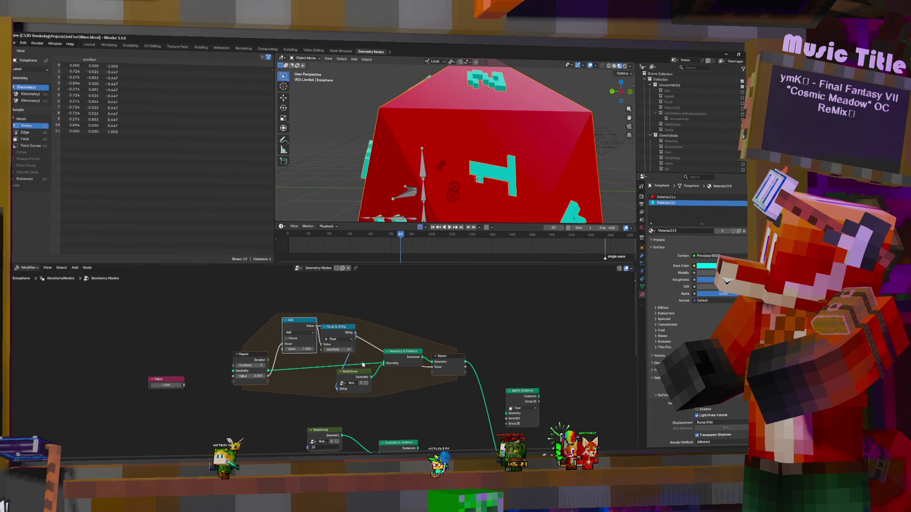
left_click(266, 366)
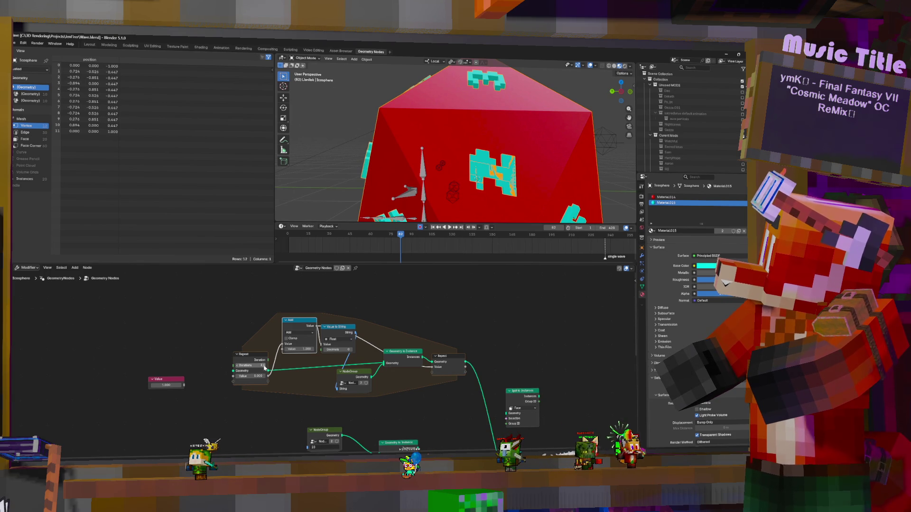
scroll(473, 199, "down", 3)
scroll(472, 199, "down", 2)
scroll(473, 199, "down", 2)
middle_click_drag(473, 199, 313, 354)
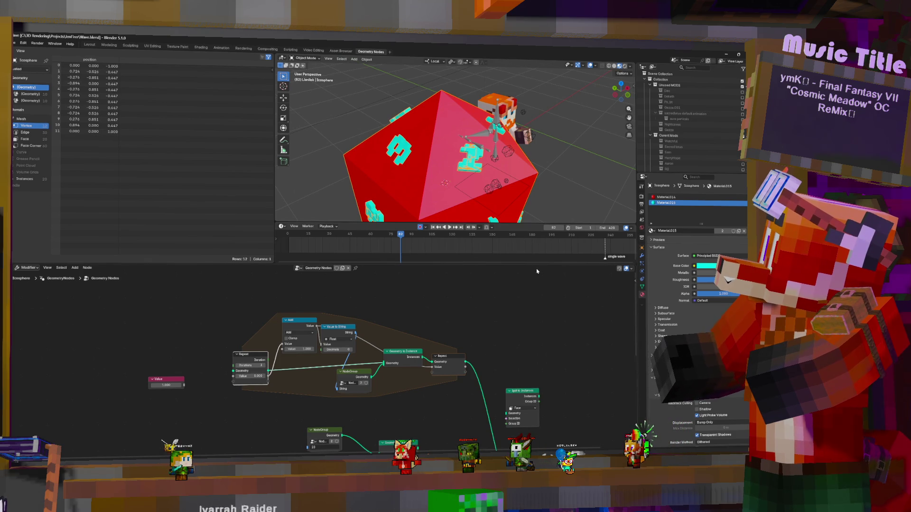
scroll(336, 314, "right", 1, "ctrl")
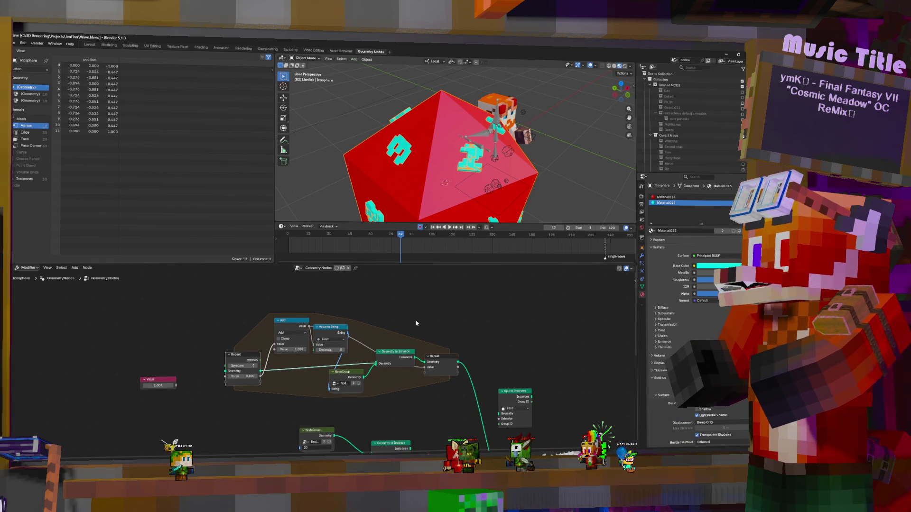
Insert a Split to Instances node on the Instance domain into the Repeat zone's link.
left_click_drag(521, 393, 155, 404)
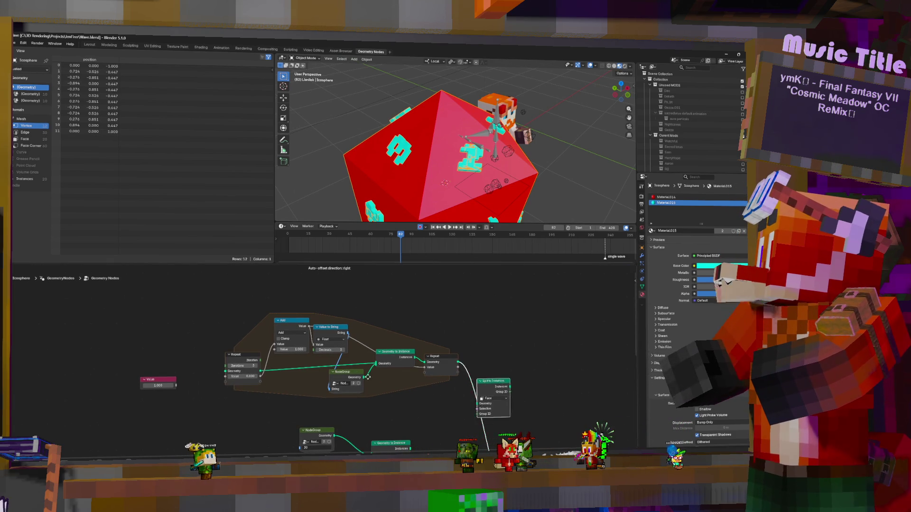
scroll(155, 404, "up", 1)
scroll(163, 398, "up", 1)
scroll(186, 395, "up", 1)
left_click(212, 388)
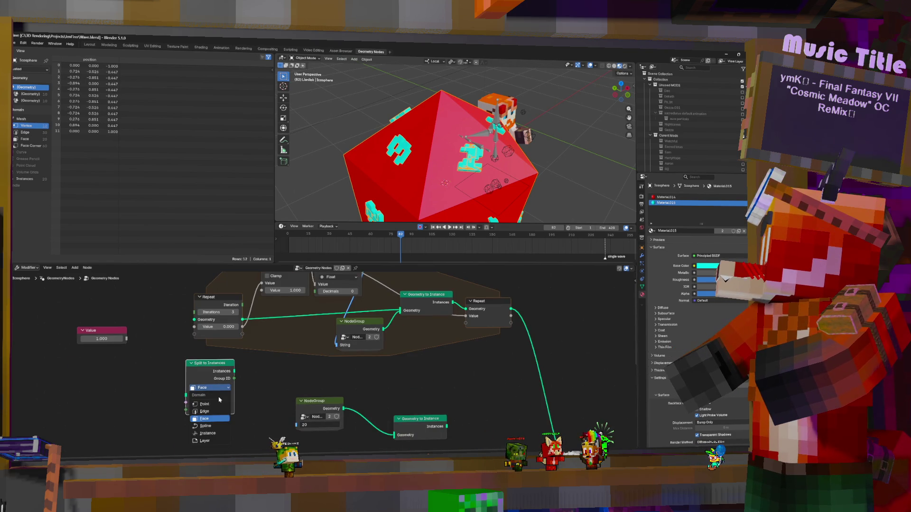
left_click(221, 431)
left_click_drag(207, 365, 381, 306)
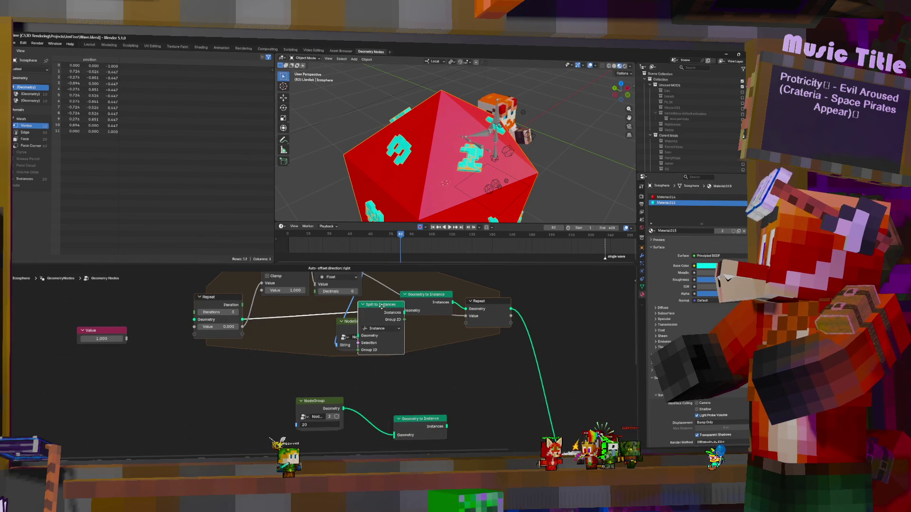
left_click_drag(383, 304, 311, 314)
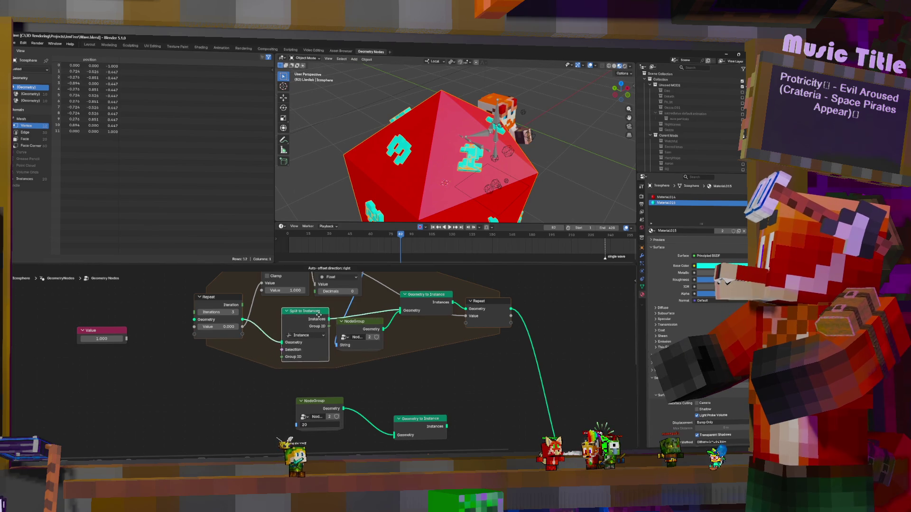
Pass a Group ID socket through the Repeat zone, switch Split to Instances to Face and move it out below the loop.
middle_click_drag(264, 371, 288, 381)
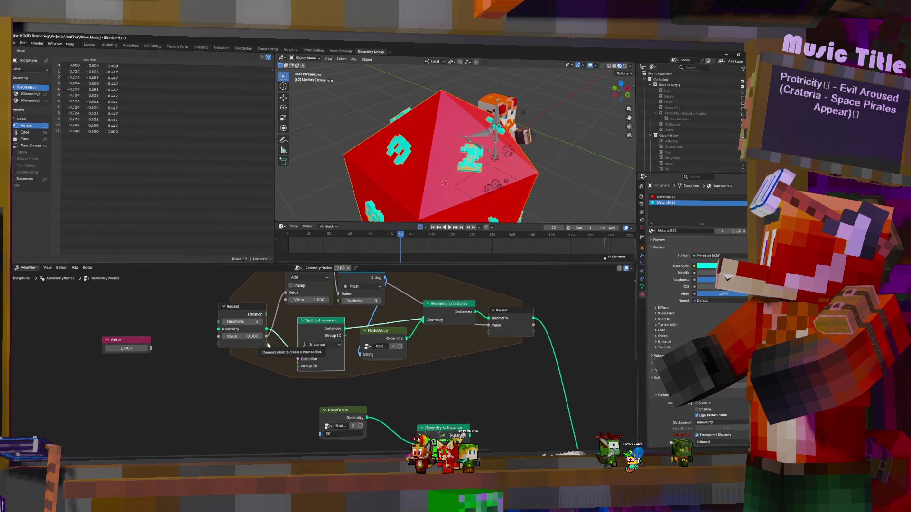
left_click_drag(296, 367, 298, 367)
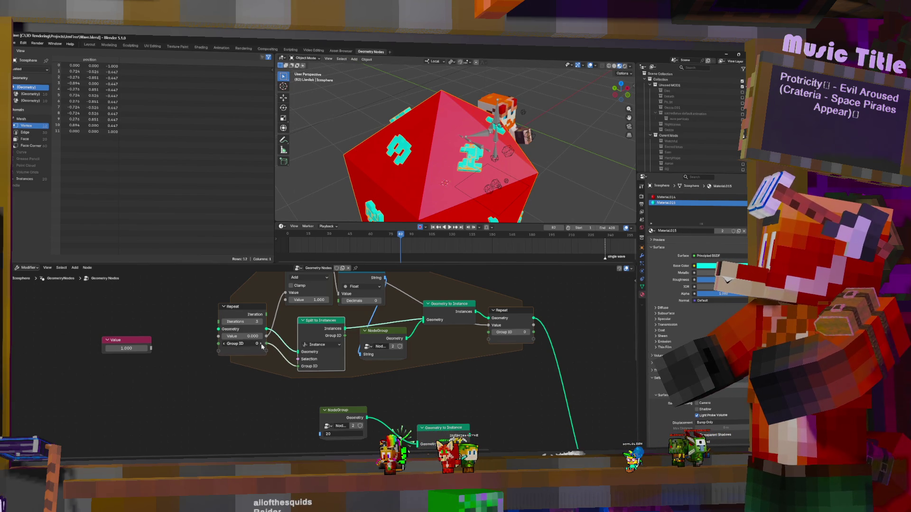
left_click_drag(262, 344, 293, 343)
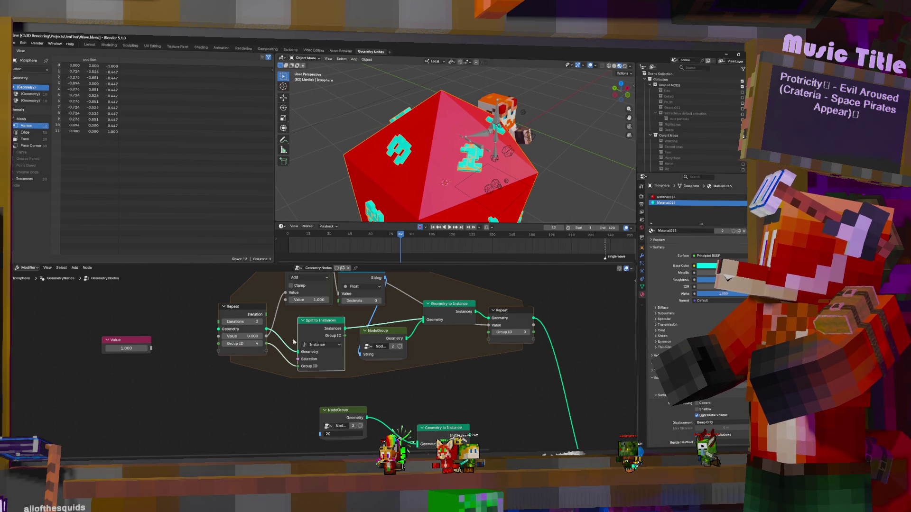
left_click(321, 345)
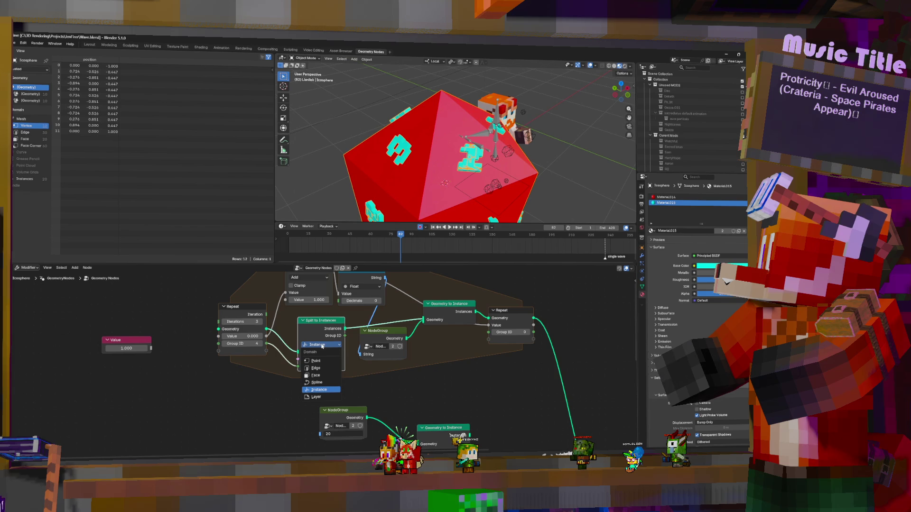
left_click(320, 377)
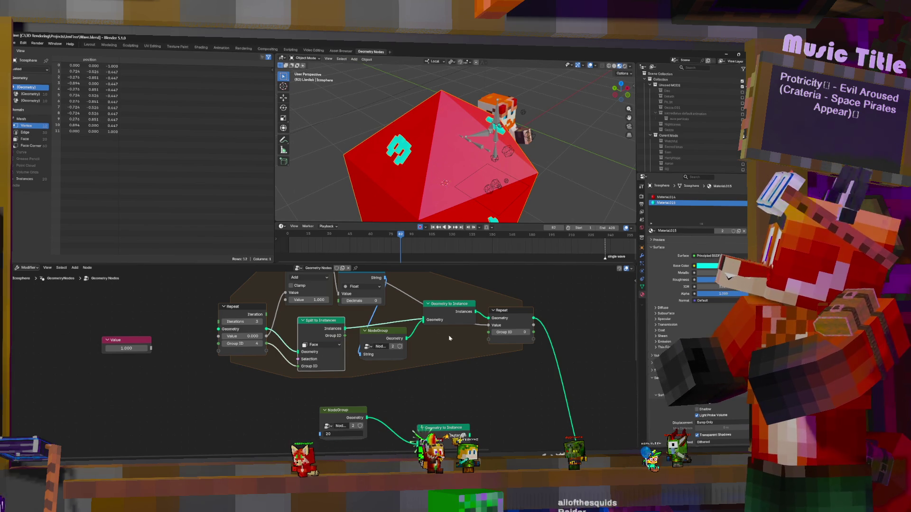
mouse_move(315, 324)
left_mouse_down()
mouse_move(261, 361)
mouse_move(201, 422)
left_mouse_up()
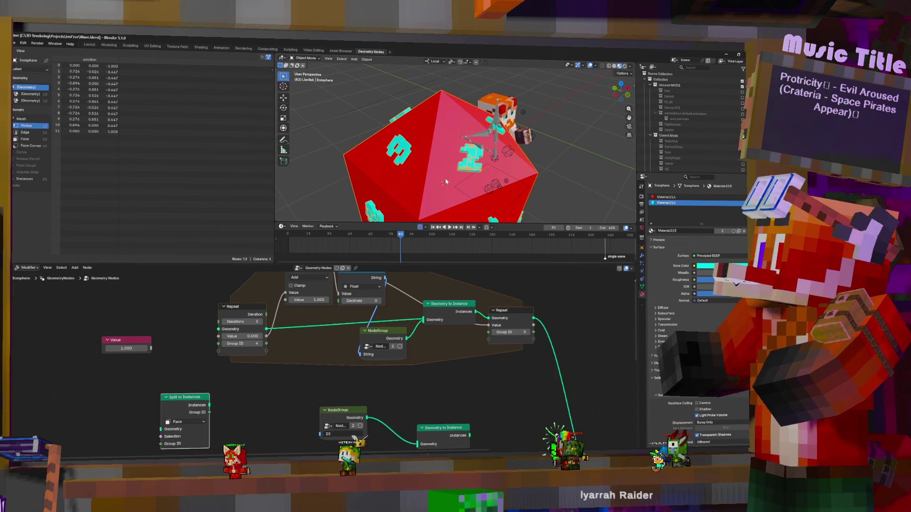
Cut the link feeding Instance on Points so the die reads 20, then duplicate the NodeGroup node.
middle_click_drag(520, 316, 478, 300)
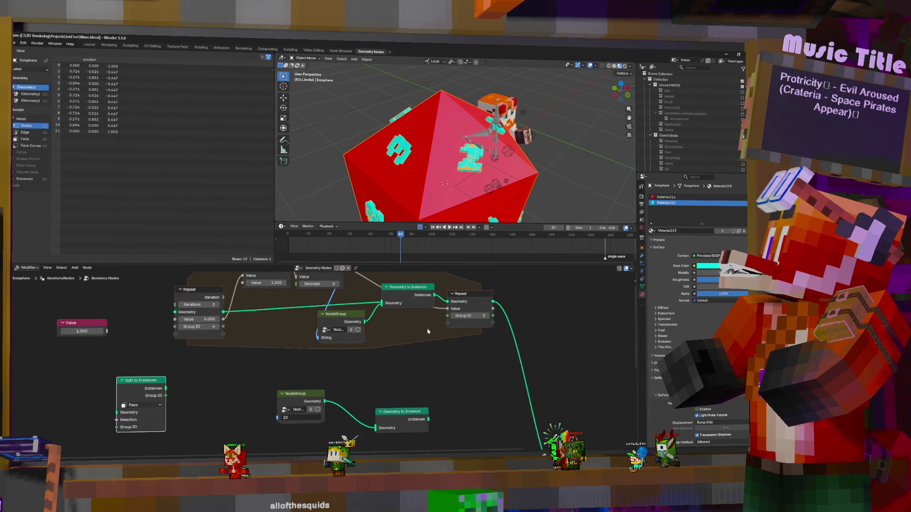
scroll(447, 322, "down", 1)
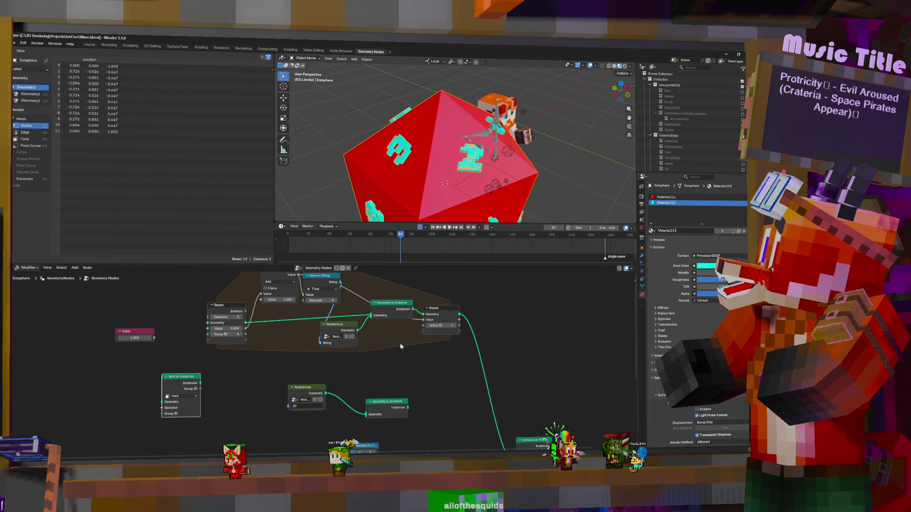
mouse_move(401, 347)
middle_mouse_down()
mouse_move(391, 322)
mouse_move(402, 337)
middle_mouse_up()
middle_click_drag(360, 371, 378, 297)
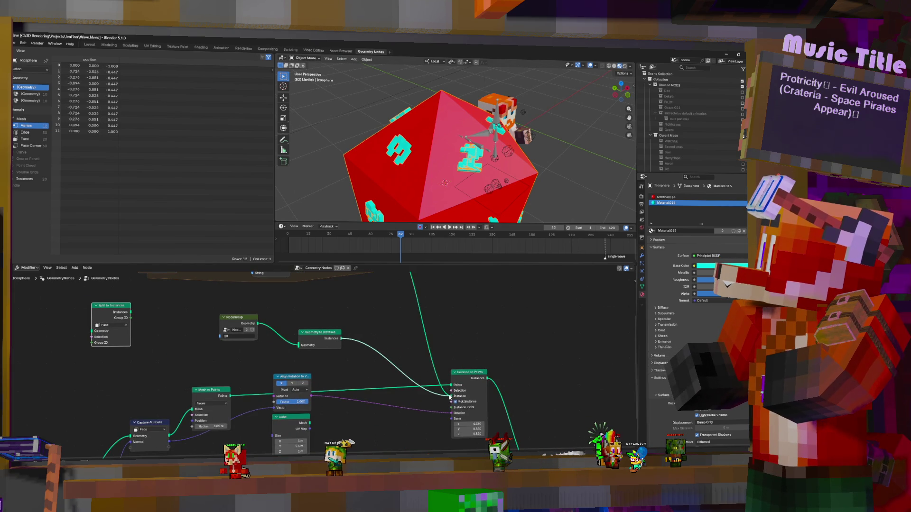
left_click_drag(455, 384, 334, 329)
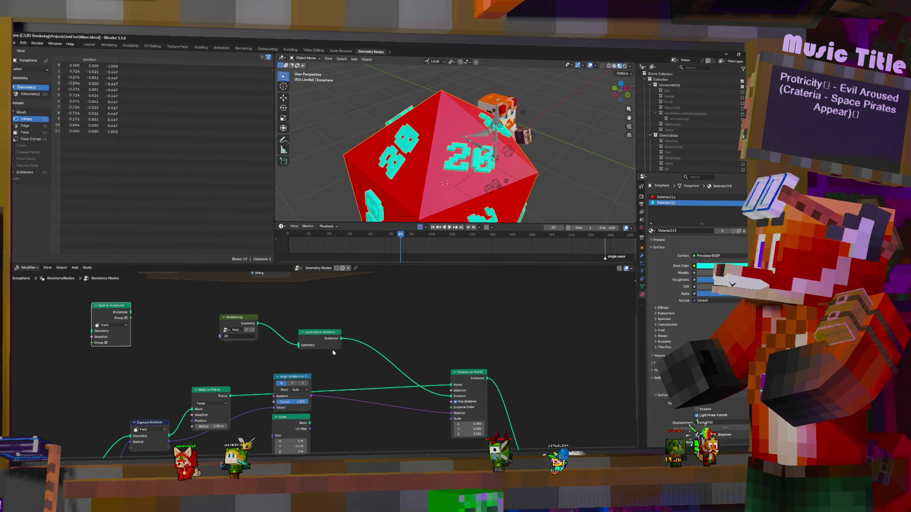
mouse_move(332, 353)
middle_mouse_down()
mouse_move(475, 385)
mouse_move(451, 376)
mouse_move(423, 329)
middle_mouse_up()
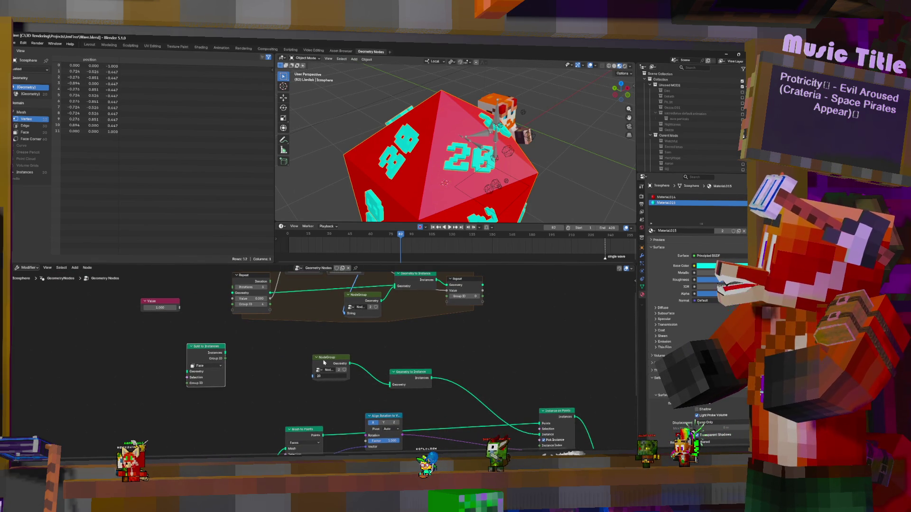
scroll(332, 360, "down", 1)
key("shift+d")
Move the Repeat zone aside and stack several more copies of the NodeGroup node.
left_click(331, 333)
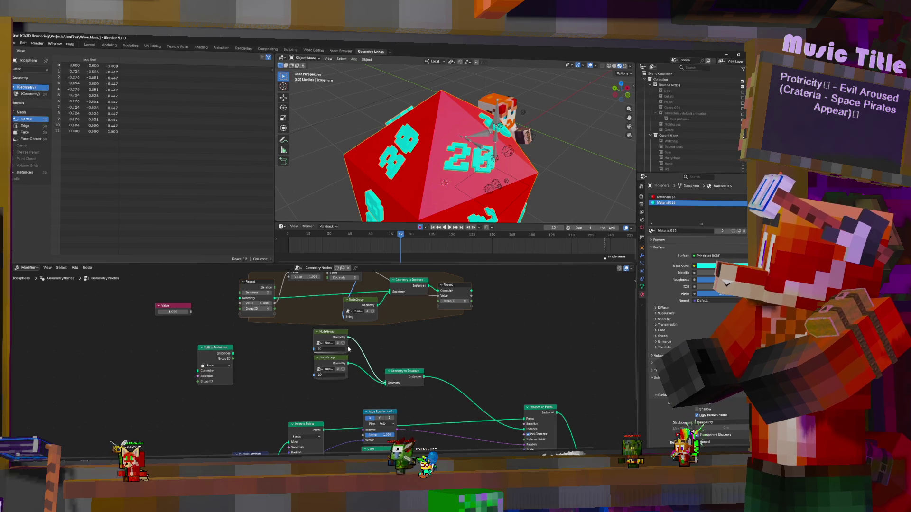
middle_click_drag(347, 356, 366, 388)
left_click_drag(249, 298, 242, 313)
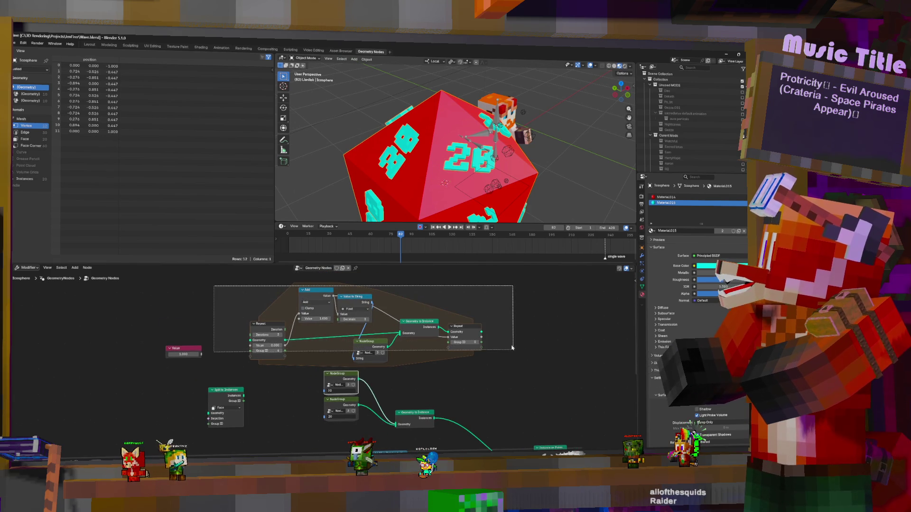
left_click(241, 313)
left_click(341, 376)
key("shift+d")
left_click(378, 352)
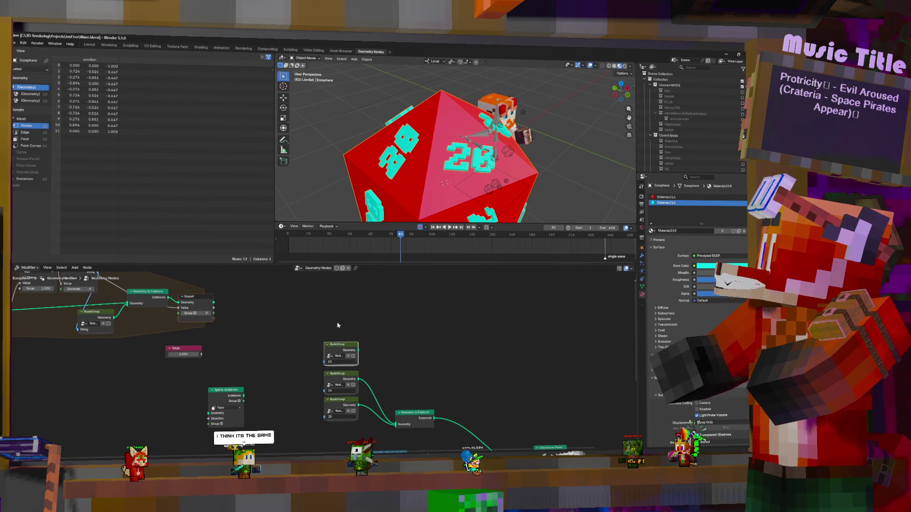
left_click_drag(318, 319, 363, 360)
key("shift+d")
left_click(387, 319)
middle_click_drag(387, 319, 408, 371)
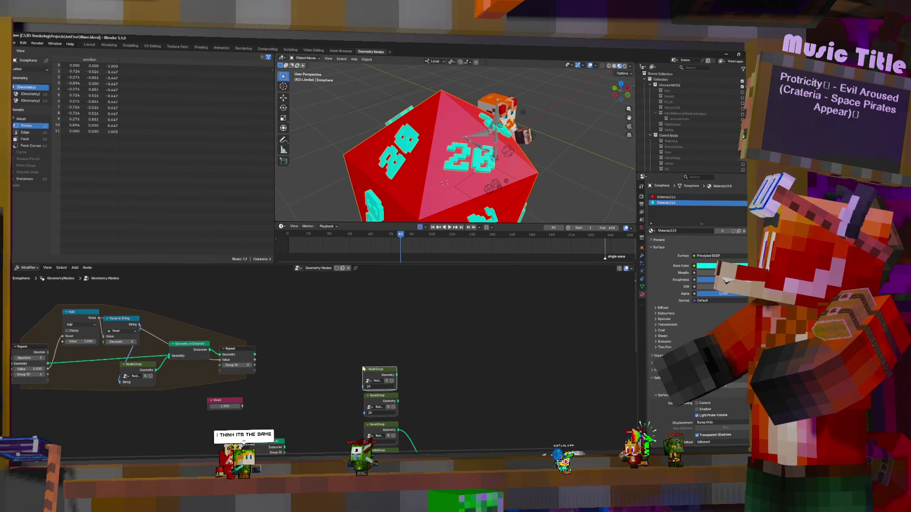
Duplicate the Add and Value to String pair and place the copy beside the NodeGroup stack.
left_click(91, 314)
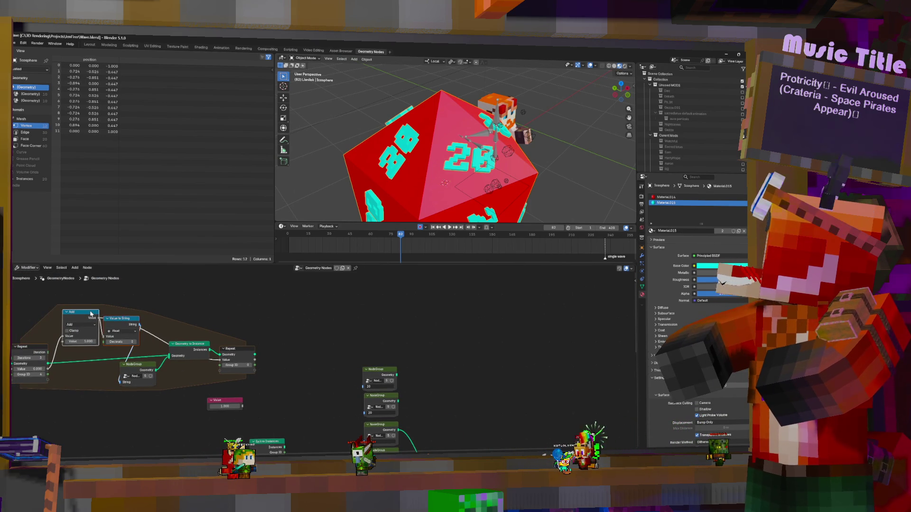
key("shift+d")
left_click(302, 369)
middle_click_drag(359, 345, 347, 320)
left_click_drag(322, 351, 326, 348)
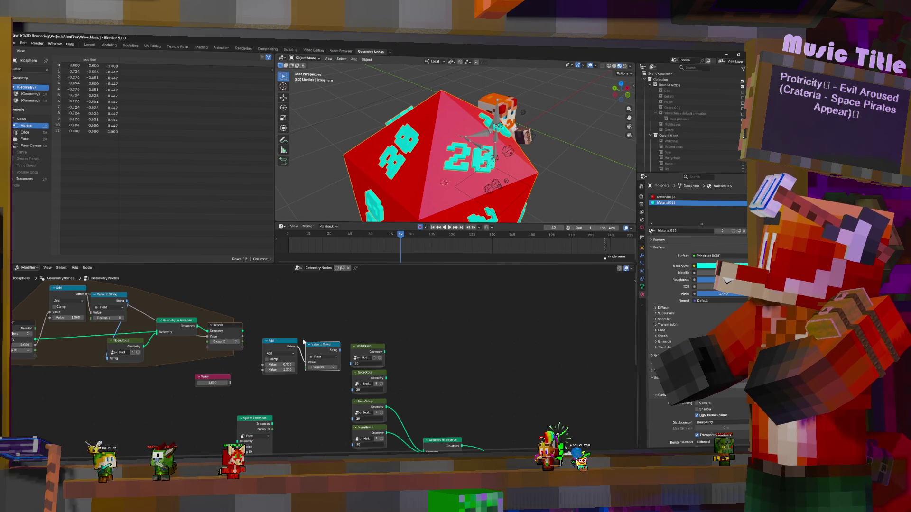
left_click_drag(276, 319, 337, 382)
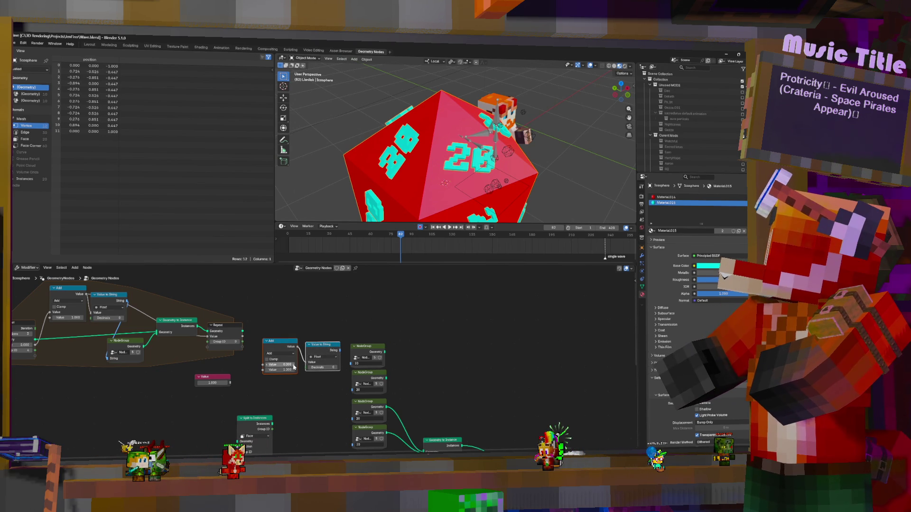
Duplicate the Add and Value to String pairs twice to make four rows.
key("shift+d")
left_click(332, 406)
middle_click_drag(332, 407, 344, 349)
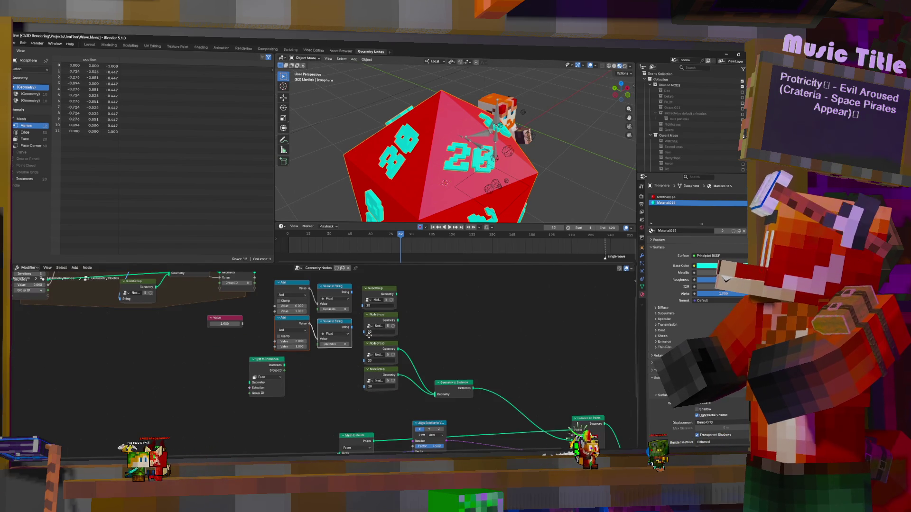
left_click_drag(263, 364, 226, 365)
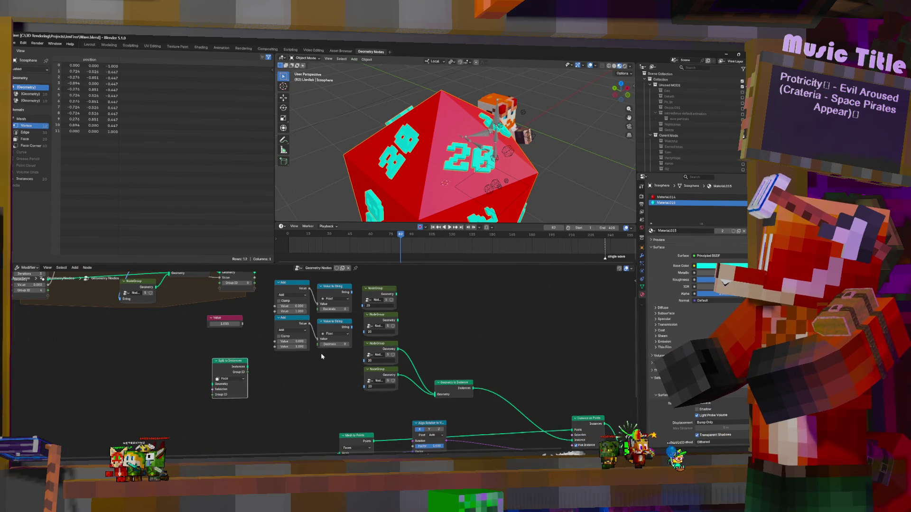
left_click_drag(332, 371, 298, 329)
key("shift+d")
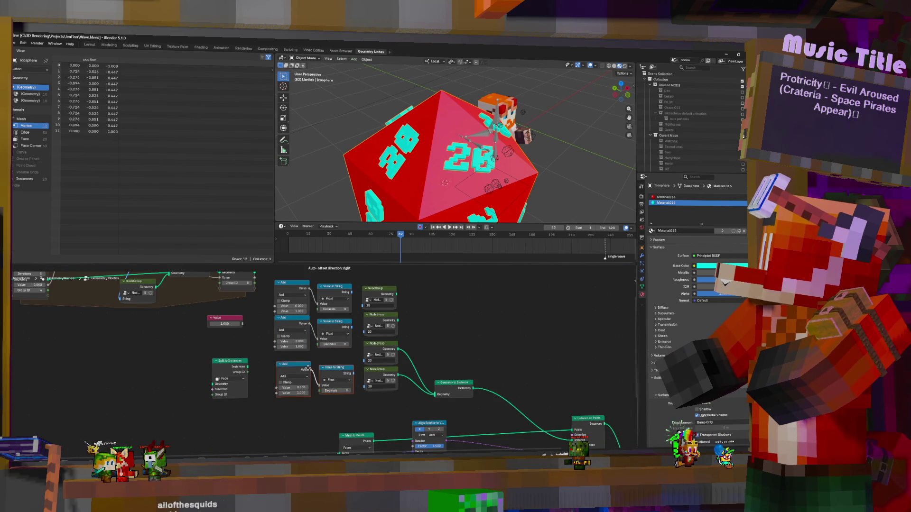
left_click(310, 390)
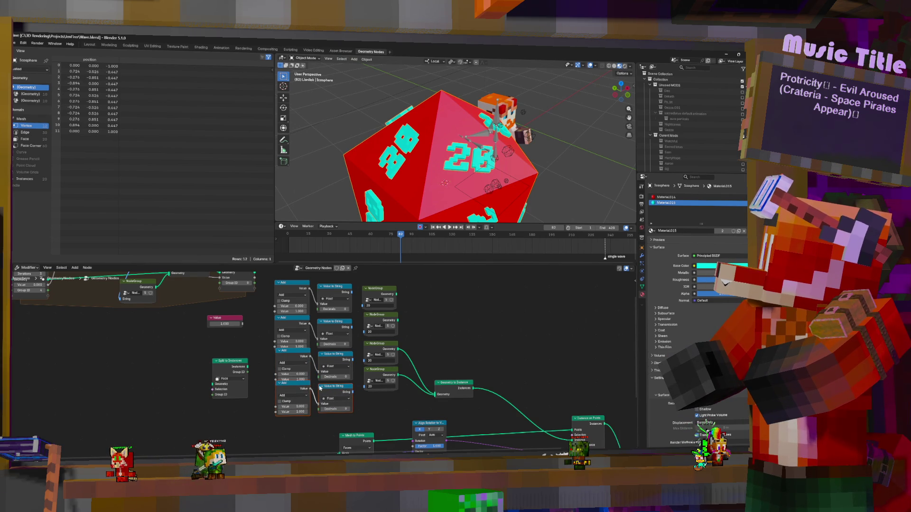
Collapse the Add and Value to String nodes into compact headers with H.
key("h")
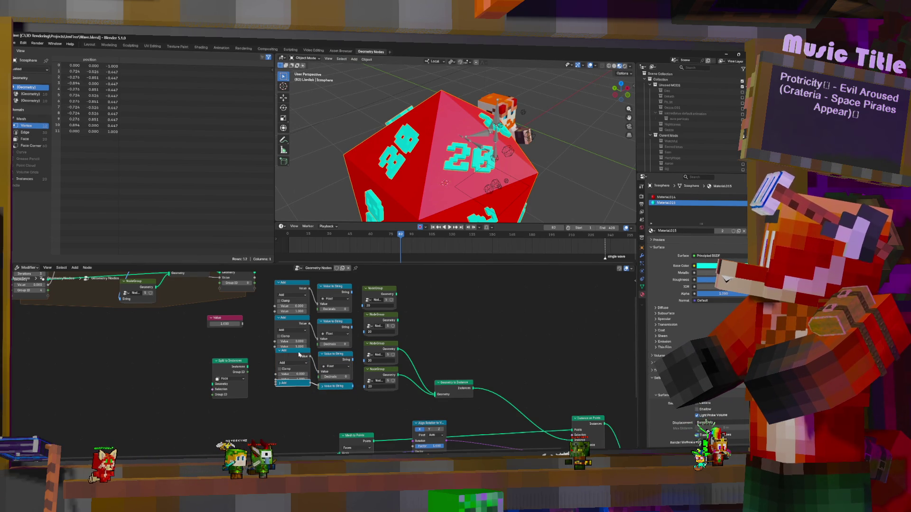
left_click(282, 352)
key("h")
left_click(325, 354)
key("h")
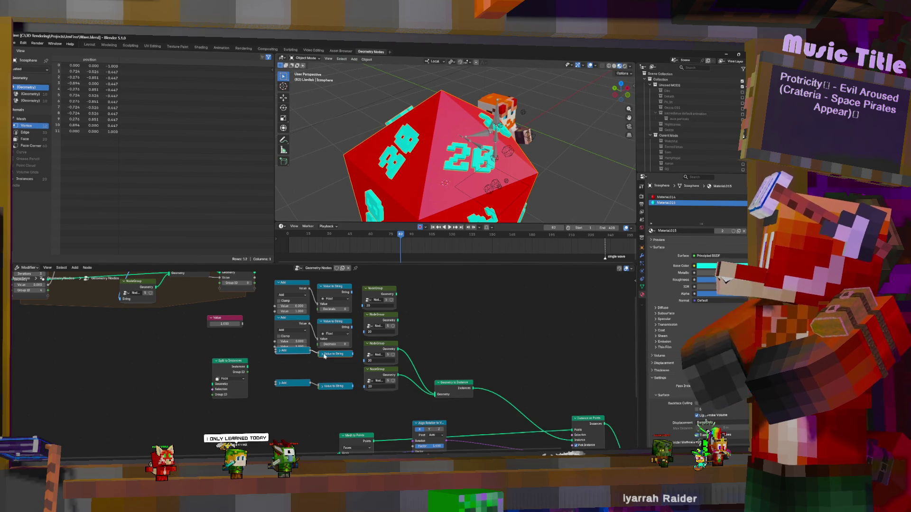
left_click(277, 317)
left_click(279, 283)
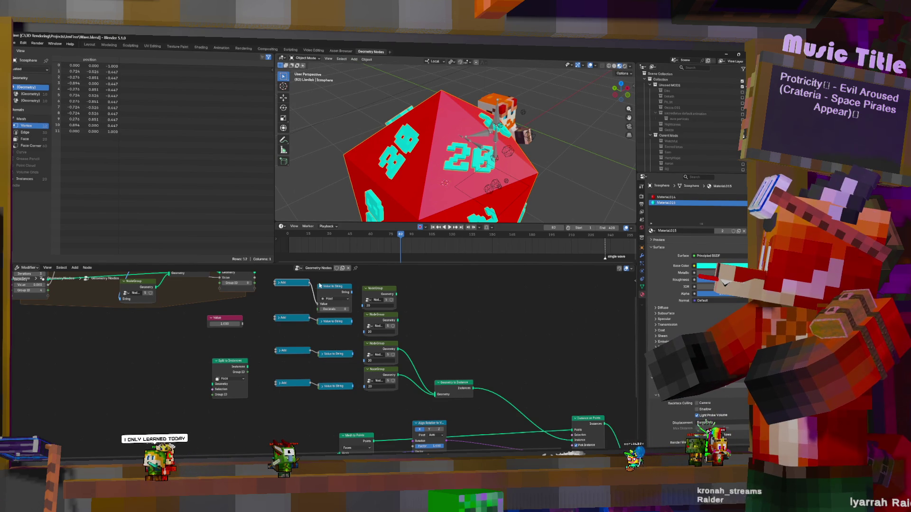
Link the second NodeGroup into Geometry to Instance and expand the top Add node to check its value.
middle_click_drag(422, 328, 422, 350)
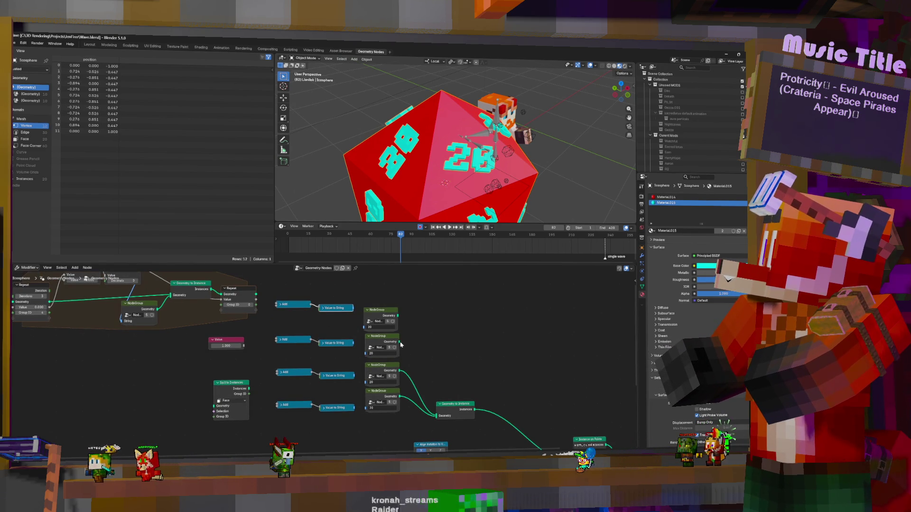
mouse_move(437, 414)
left_mouse_down()
mouse_move(400, 342)
mouse_move(438, 416)
left_mouse_up()
middle_click_drag(361, 310, 383, 333)
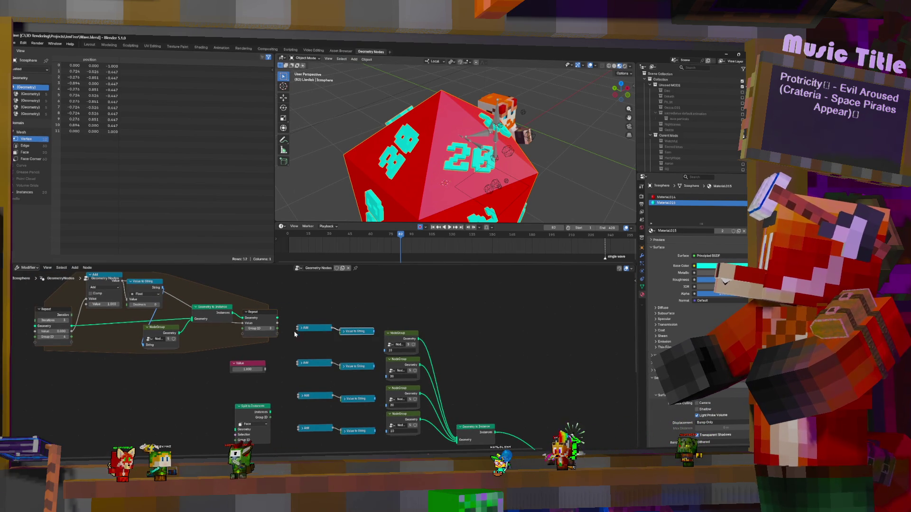
left_click(313, 328)
key("h")
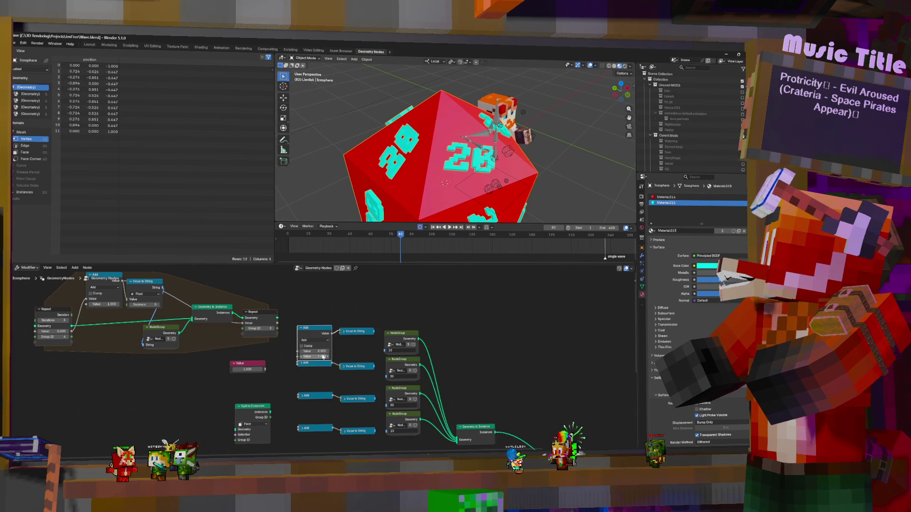
Collapse the top Add node and chain its result into the next Add node.
left_click(301, 328)
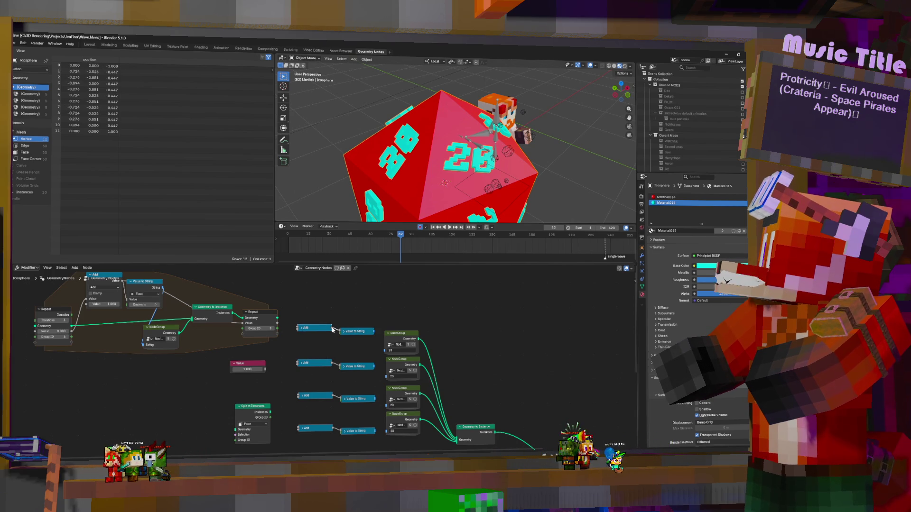
mouse_move(332, 330)
left_mouse_down()
mouse_move(296, 354)
mouse_move(307, 382)
left_mouse_up()
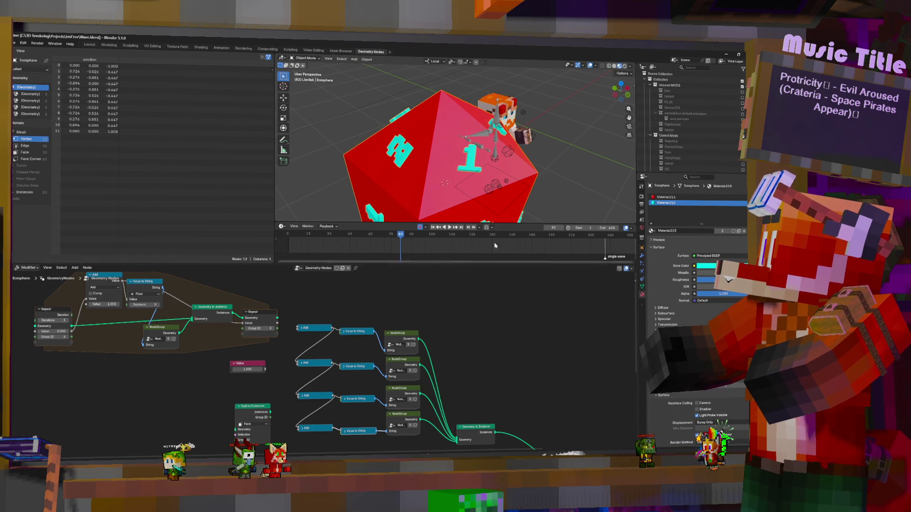
scroll(483, 181, "down", 5)
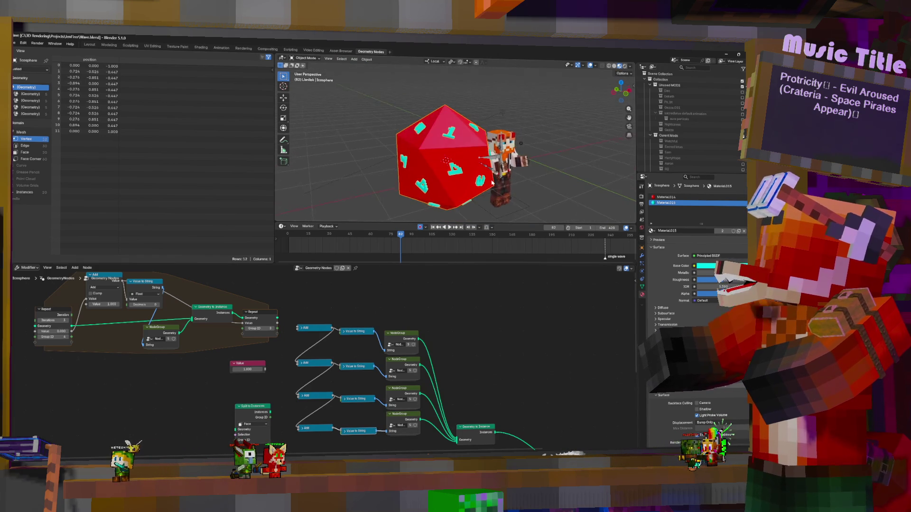
Collapse the remaining NodeGroup nodes and frame the whole number setup.
middle_click_drag(351, 327, 369, 300)
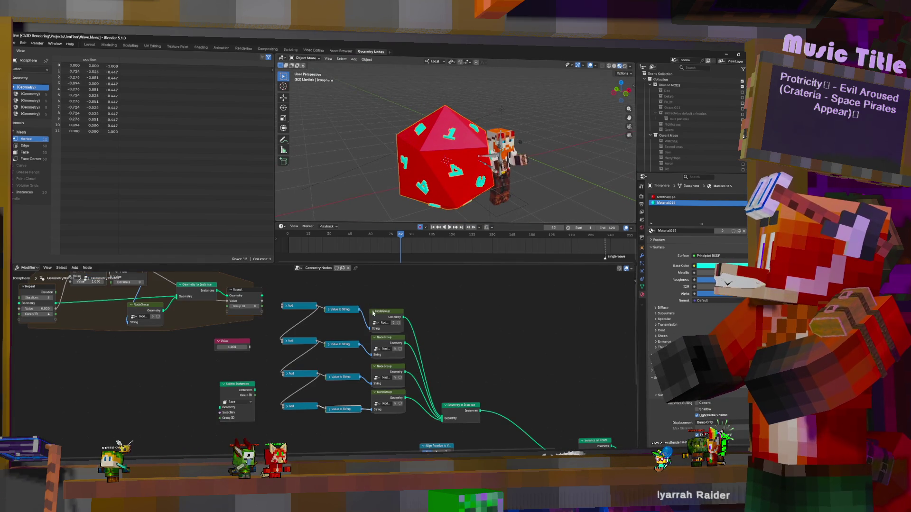
left_click(375, 339)
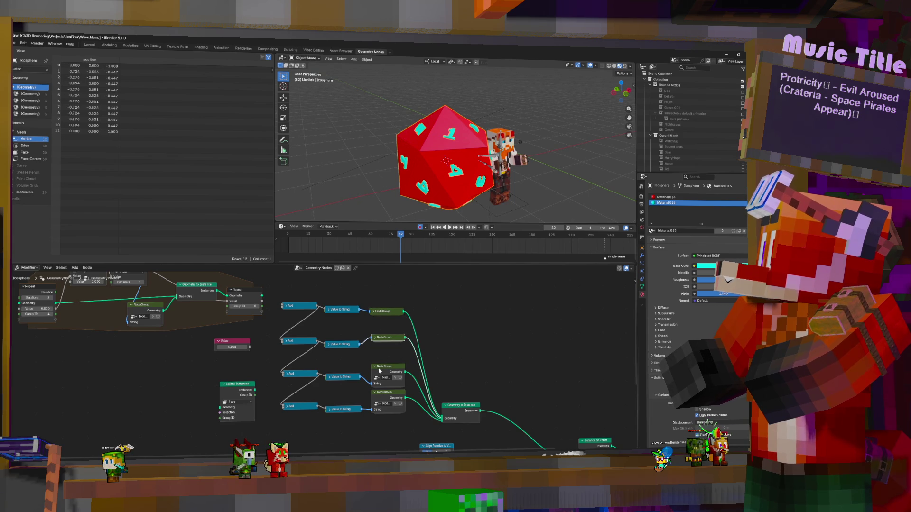
left_click(375, 368)
left_click(374, 392)
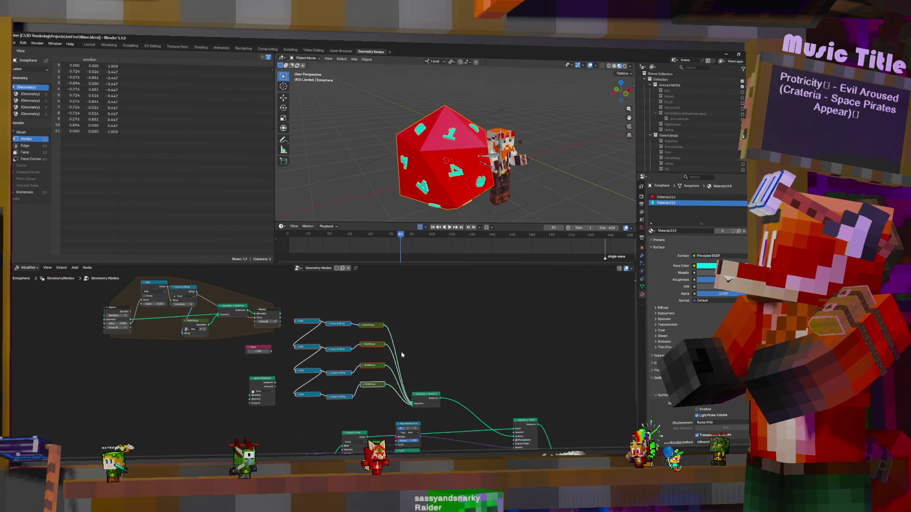
scroll(286, 295, "down", 2)
middle_click_drag(286, 296, 393, 378)
Duplicate the node rows and the Geometry to Instance node, joining the new instances into Join Geometry.
key("shift+d")
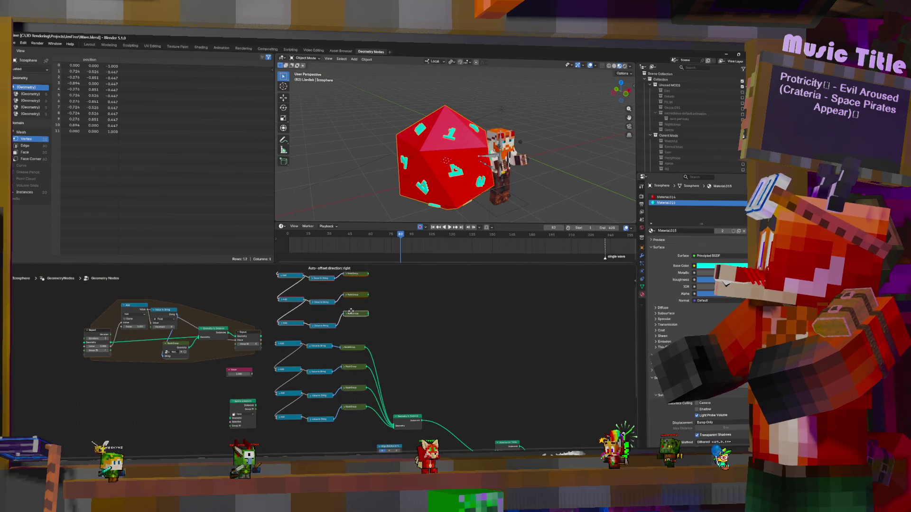
left_click(346, 318)
left_click(407, 418)
key("shift+d")
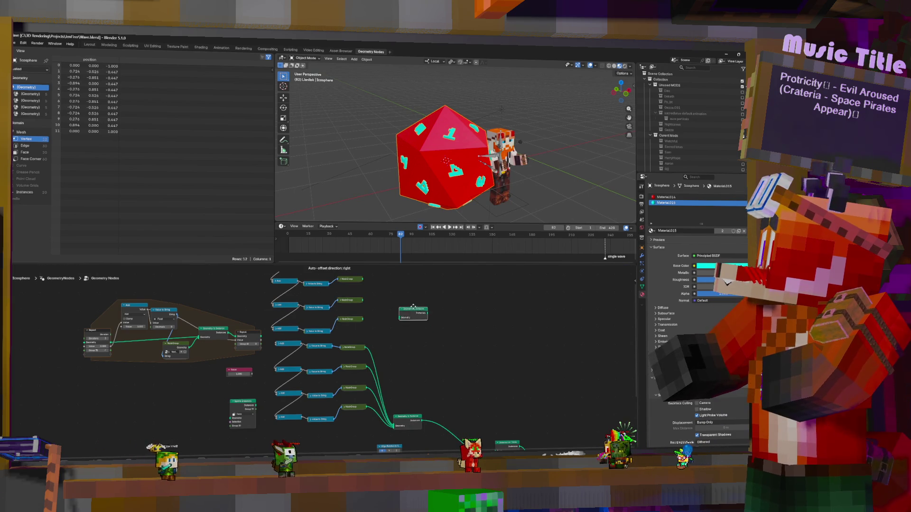
left_click(407, 289)
scroll(270, 289, "up", 2)
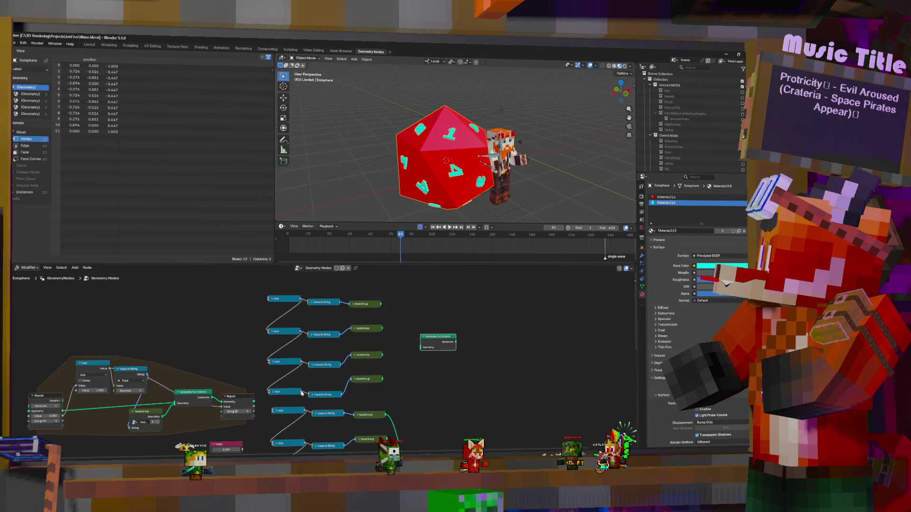
scroll(299, 410, "up", 1, "shift")
scroll(342, 408, "up", 1, "shift")
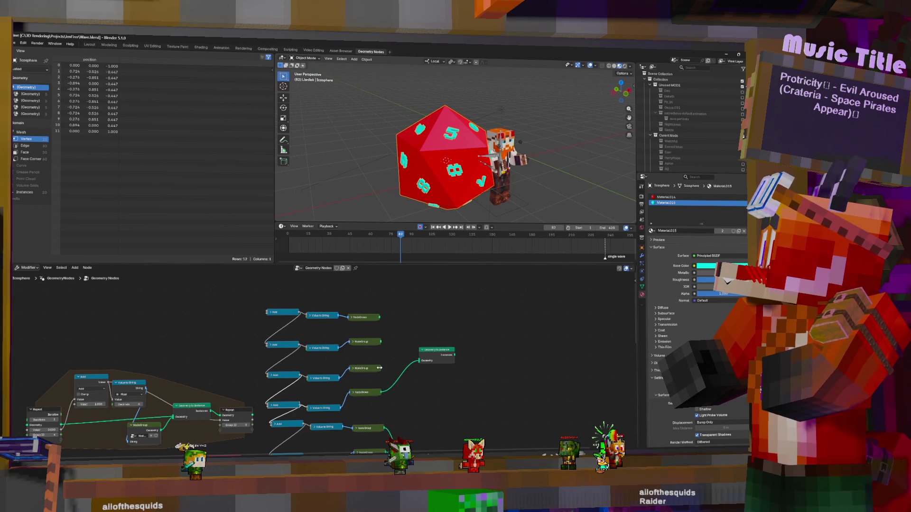
left_click_drag(382, 342, 419, 361)
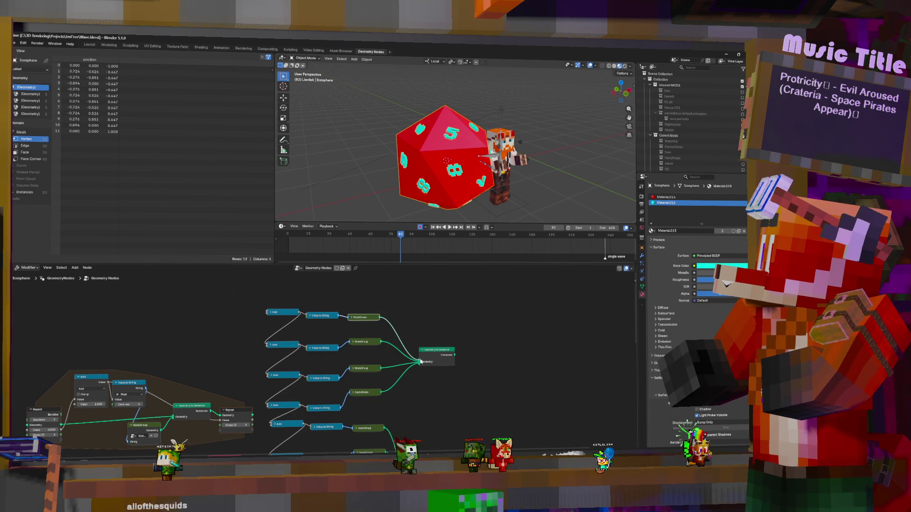
scroll(343, 371, "down", 2)
mouse_move(488, 406)
middle_mouse_down()
mouse_move(482, 370)
mouse_move(440, 333)
middle_mouse_up()
scroll(464, 343, "up", 2)
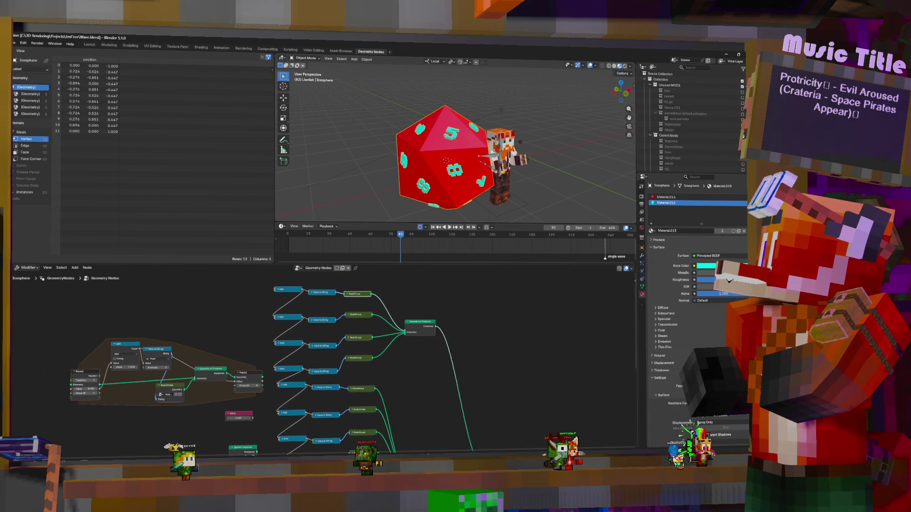
scroll(411, 406, "down", 5, "shift")
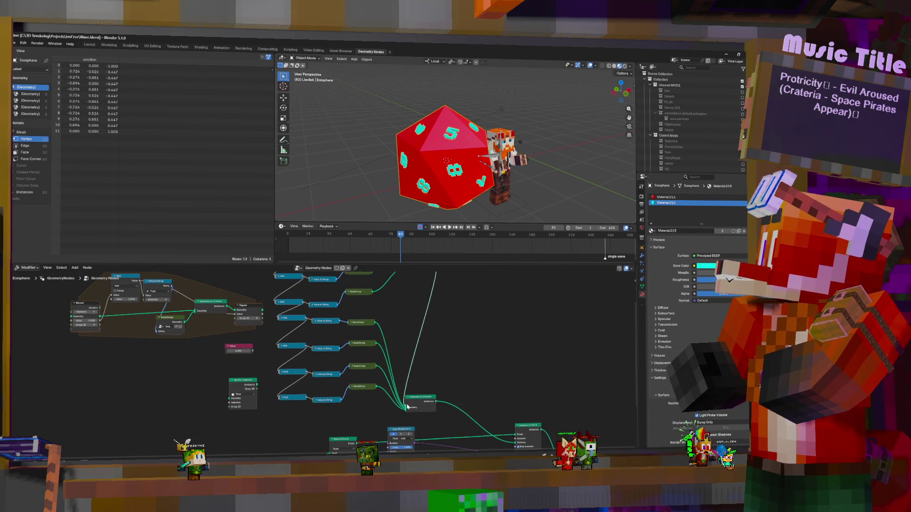
middle_click_drag(488, 174, 456, 214)
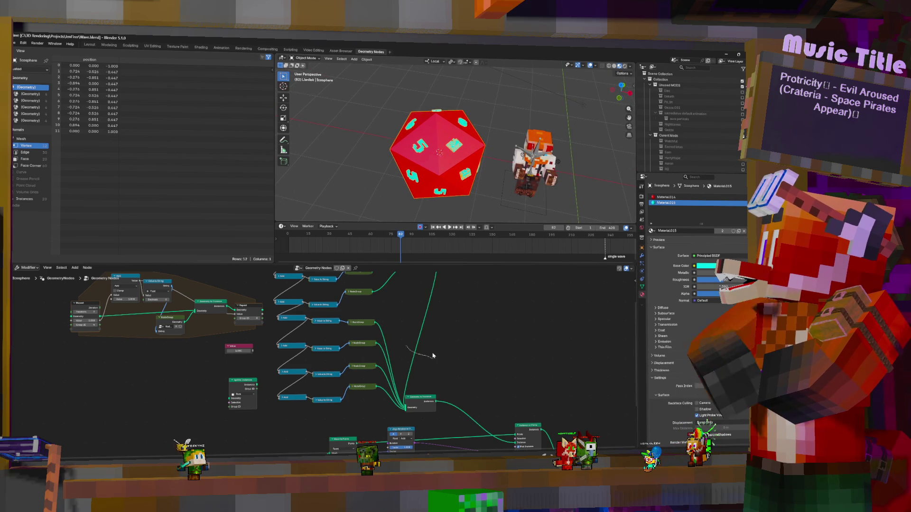
mouse_move(439, 339)
left_mouse_down()
mouse_move(445, 435)
mouse_move(449, 359)
left_mouse_up()
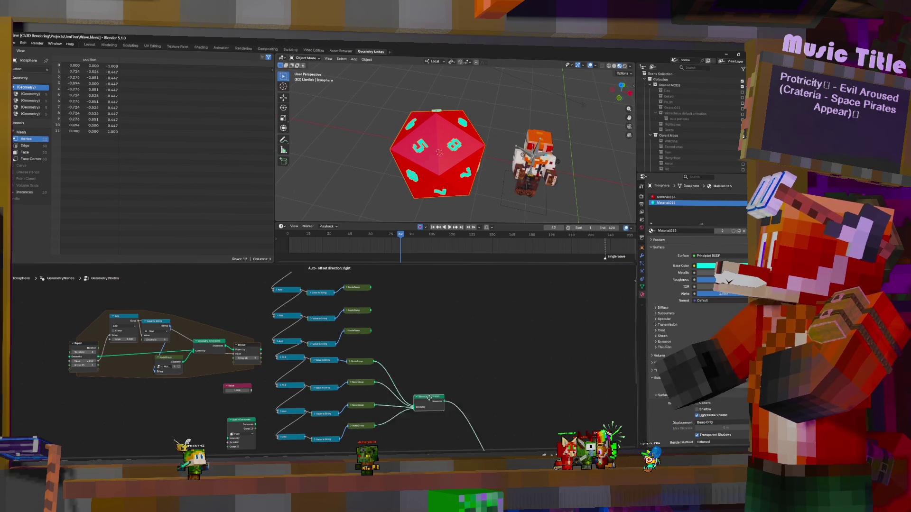
scroll(449, 359, "up", 2)
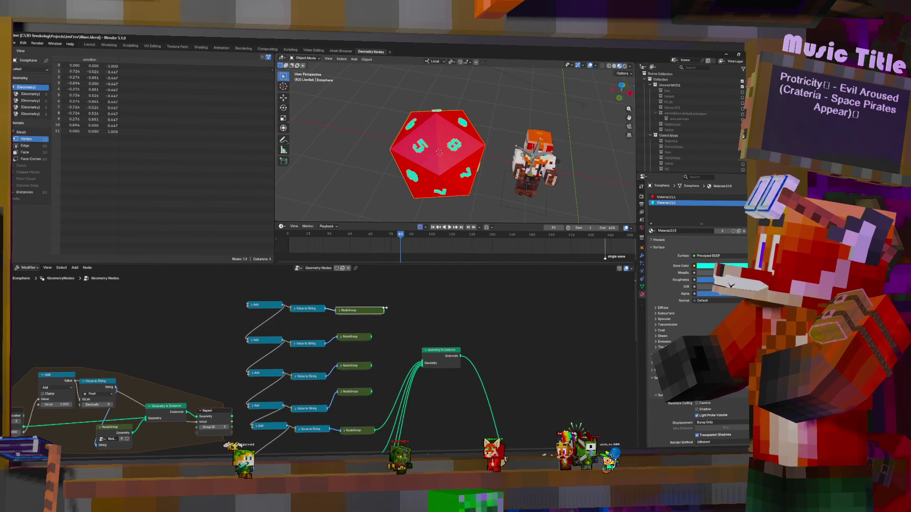
left_click_drag(370, 311, 423, 364)
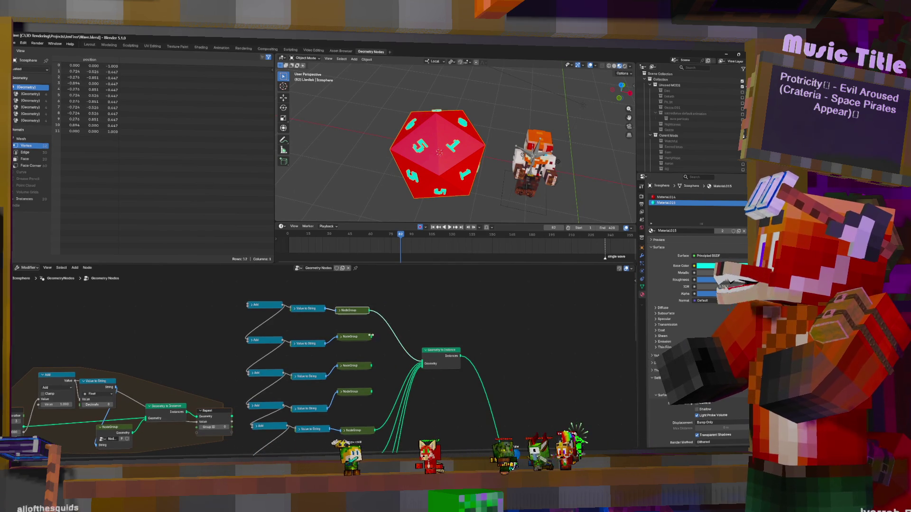
left_click_drag(371, 335, 422, 364)
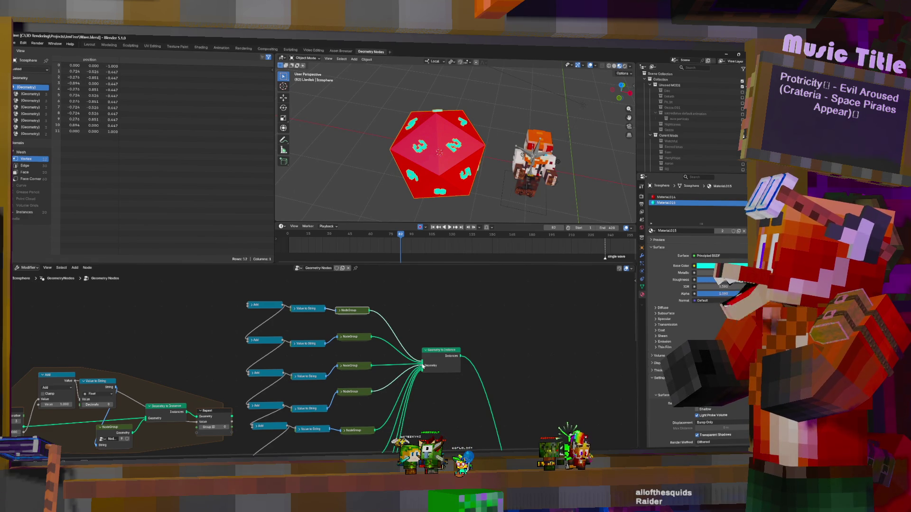
middle_click_drag(422, 364, 450, 322)
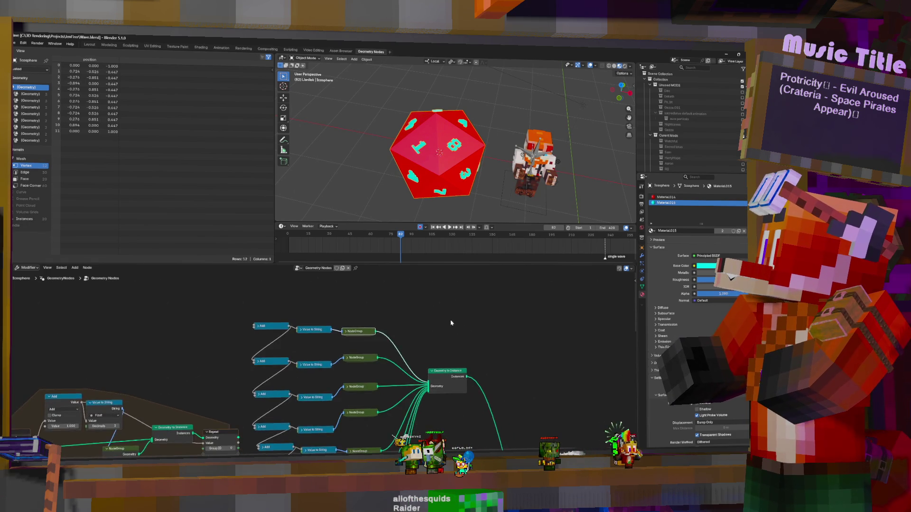
scroll(441, 349, "down", 1)
scroll(434, 370, "down", 1)
scroll(427, 396, "down", 1)
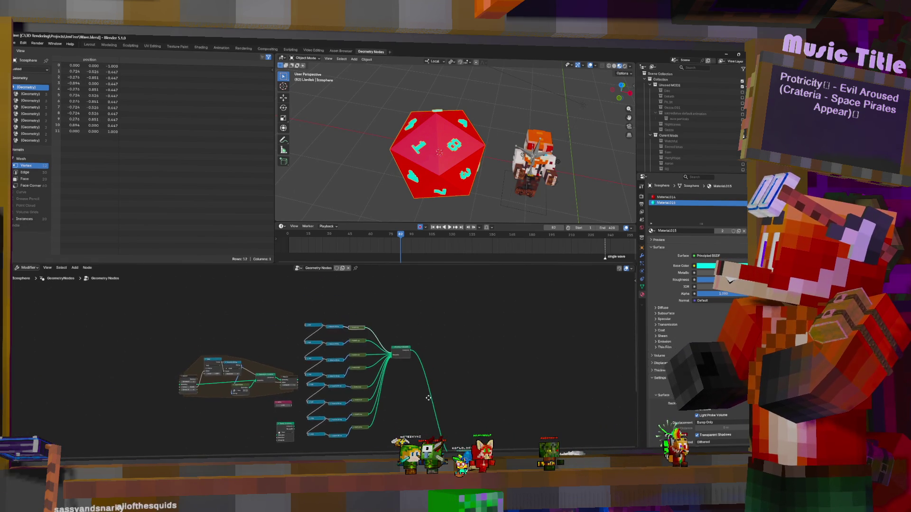
Duplicate the number-label node column above the originals and move the combining node higher.
left_click_drag(299, 309, 380, 442)
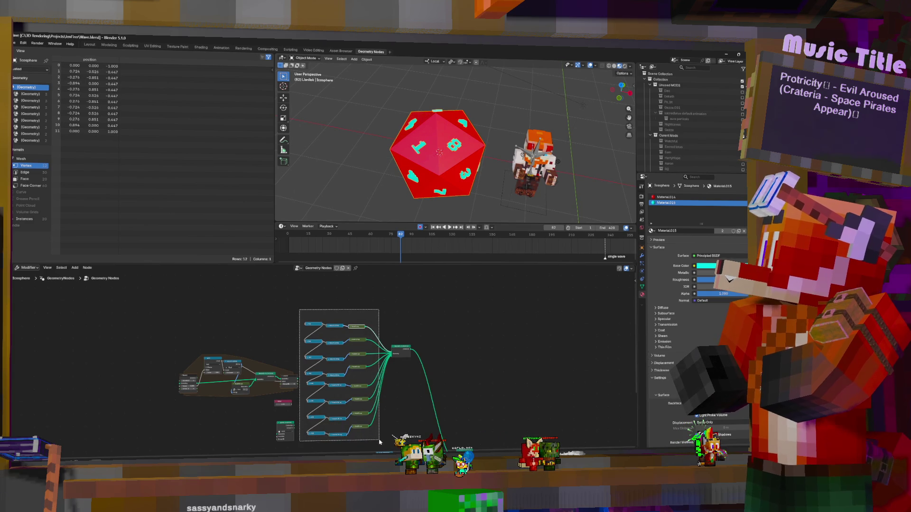
key("shift+d")
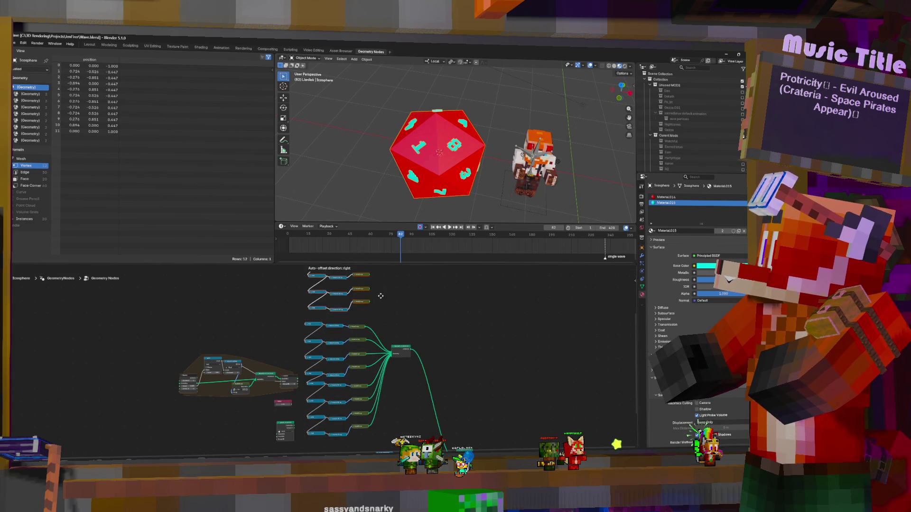
left_click(335, 276)
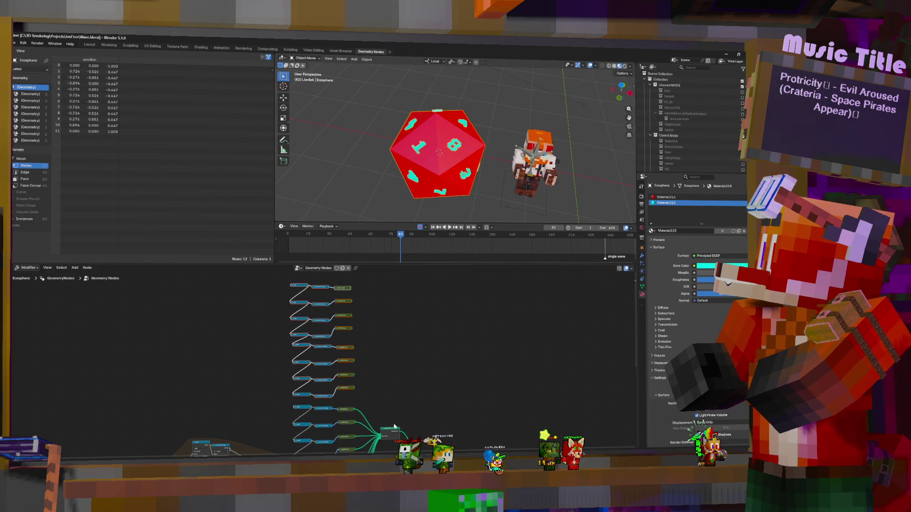
left_click_drag(394, 428, 419, 315)
scroll(307, 408, "up", 2)
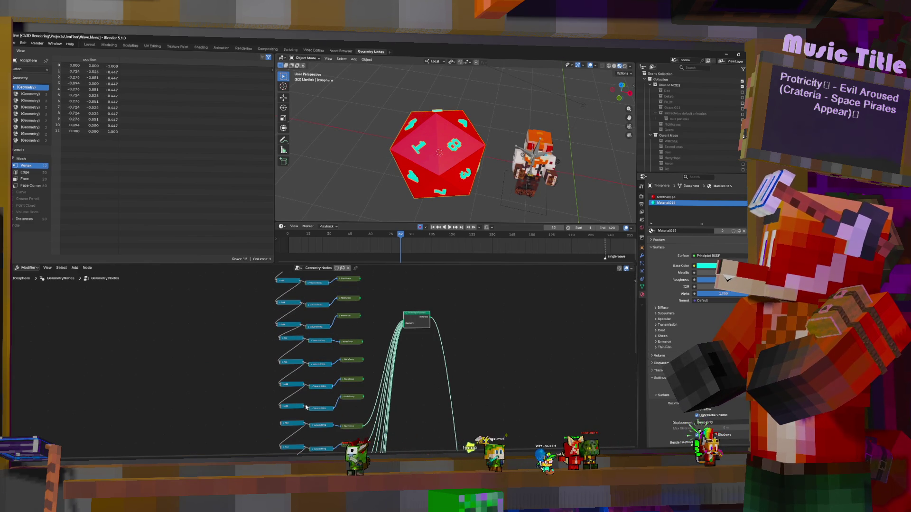
key("g")
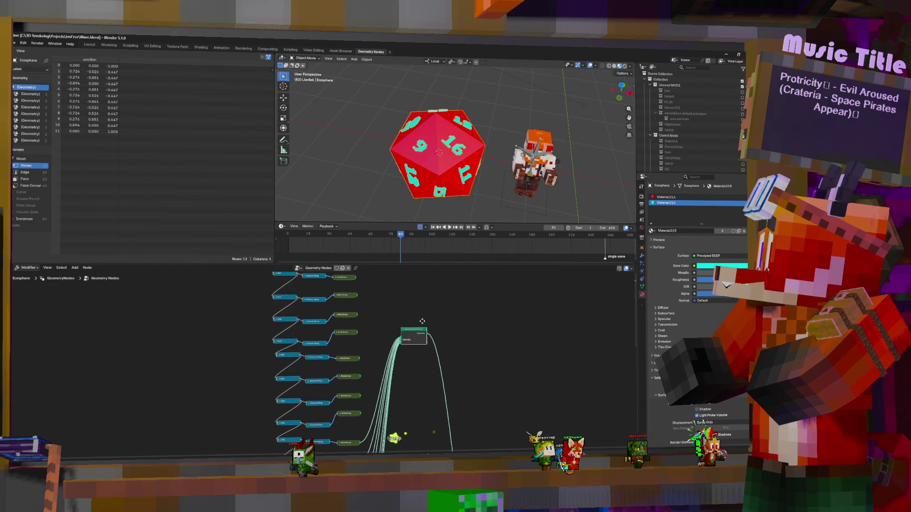
scroll(370, 306, "up", 2)
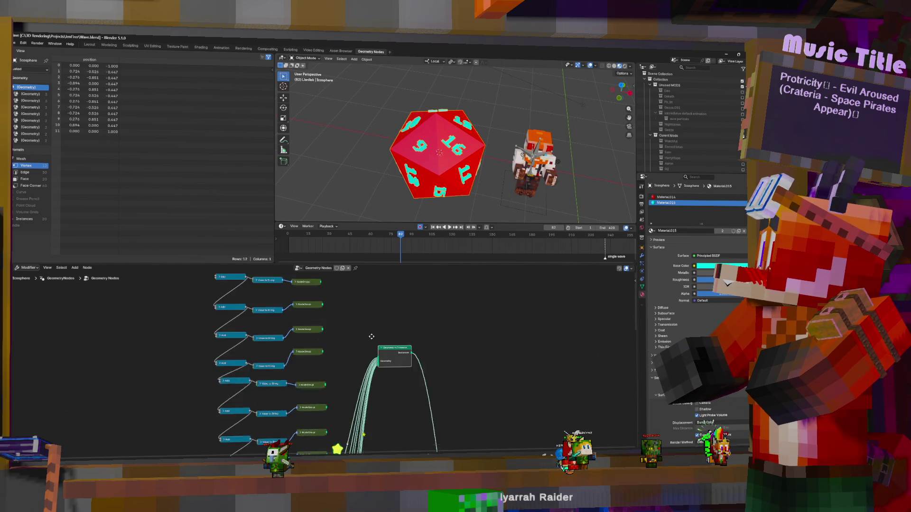
left_click(350, 300)
Wire several NodeGroup outputs into the combining node so faces show 6, 7 and 14.
left_click(352, 318)
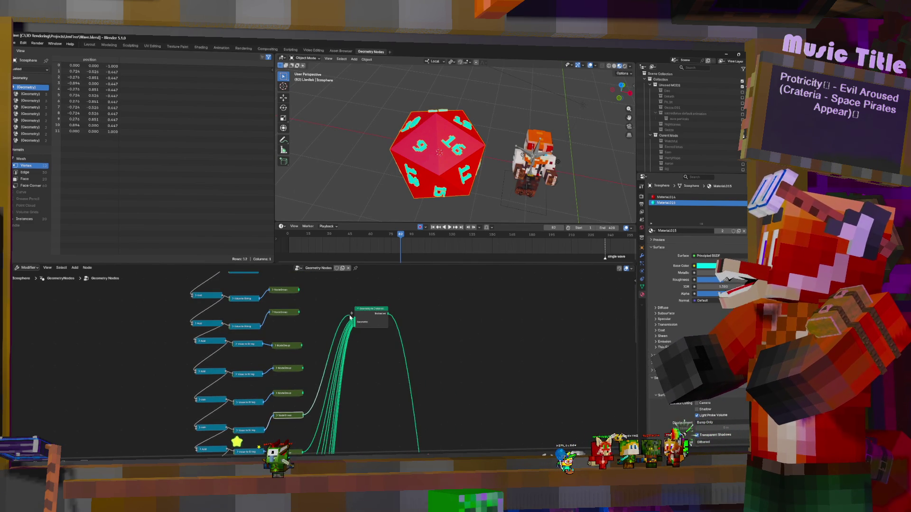
left_click_drag(352, 321, 311, 388)
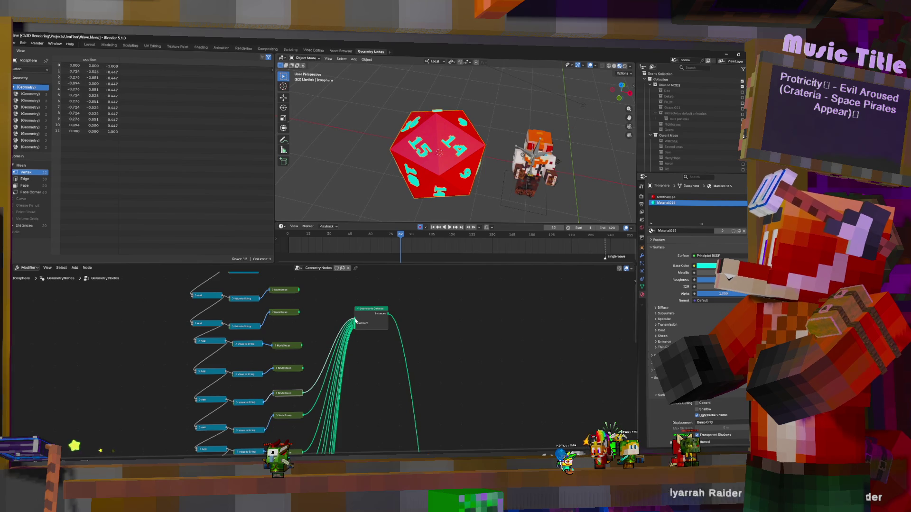
left_click_drag(354, 322, 338, 323)
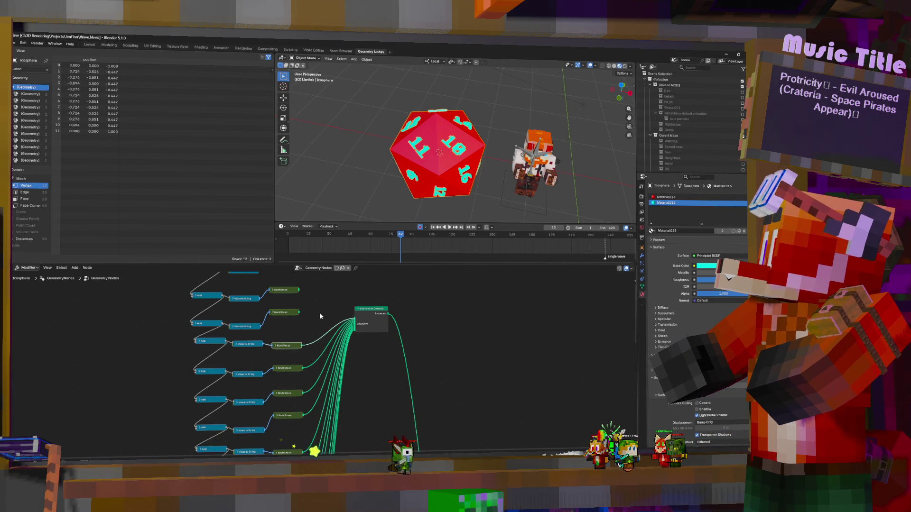
left_click_drag(339, 318, 303, 313)
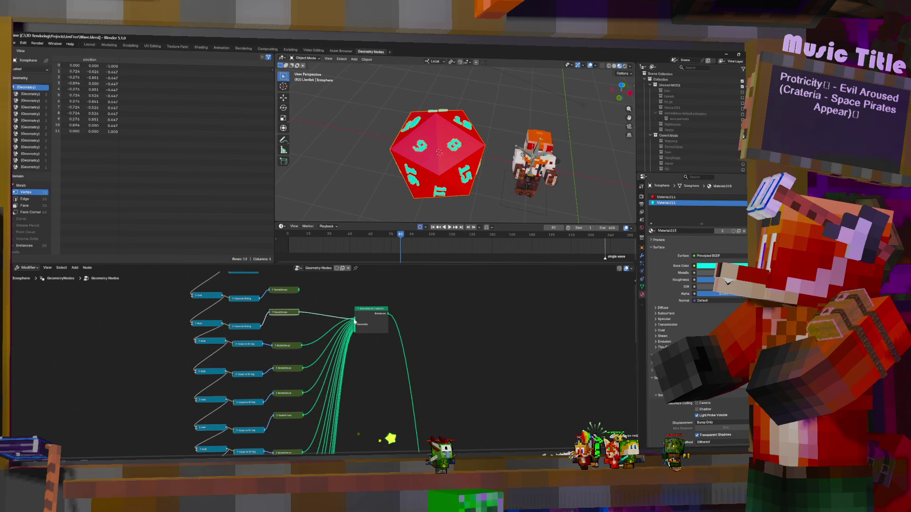
middle_click_drag(354, 319, 382, 380)
left_click_drag(382, 383, 325, 375)
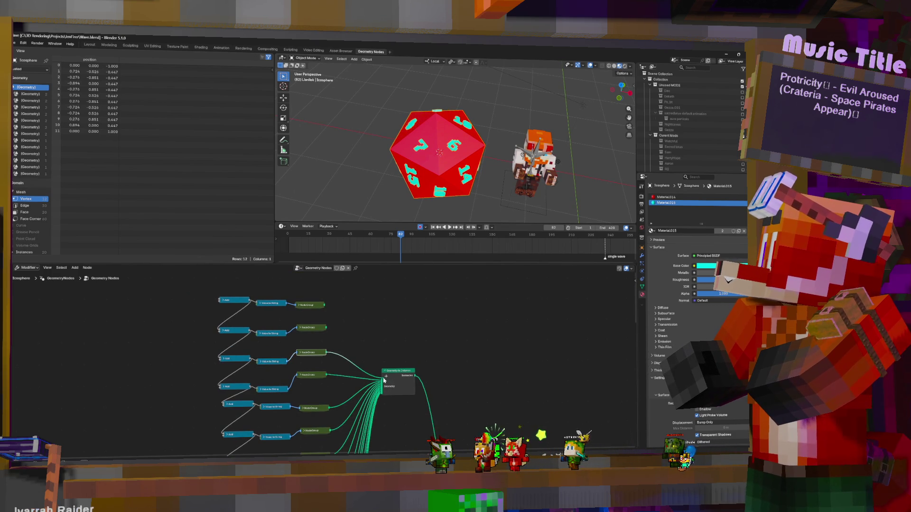
Link the last label groups into the combining node and move the upper label nodes aside.
left_click_drag(364, 369, 330, 332)
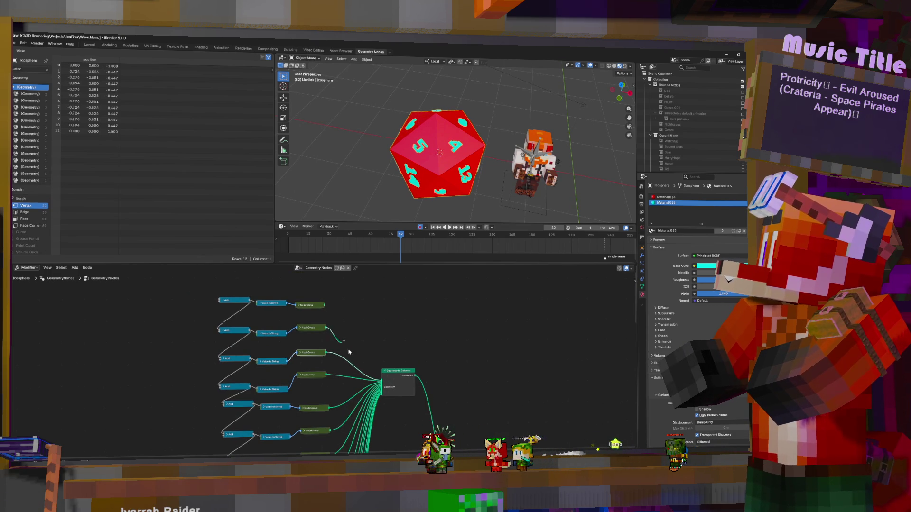
left_click(382, 384)
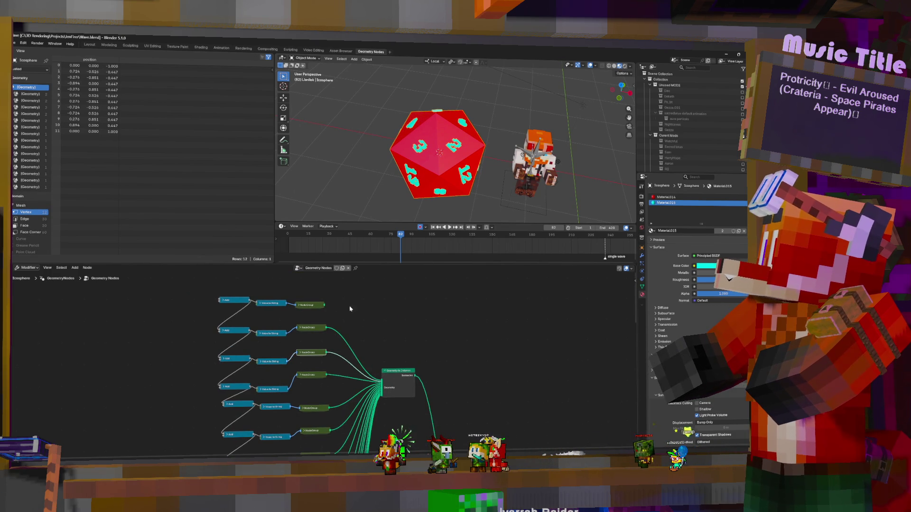
left_click_drag(324, 306, 383, 383)
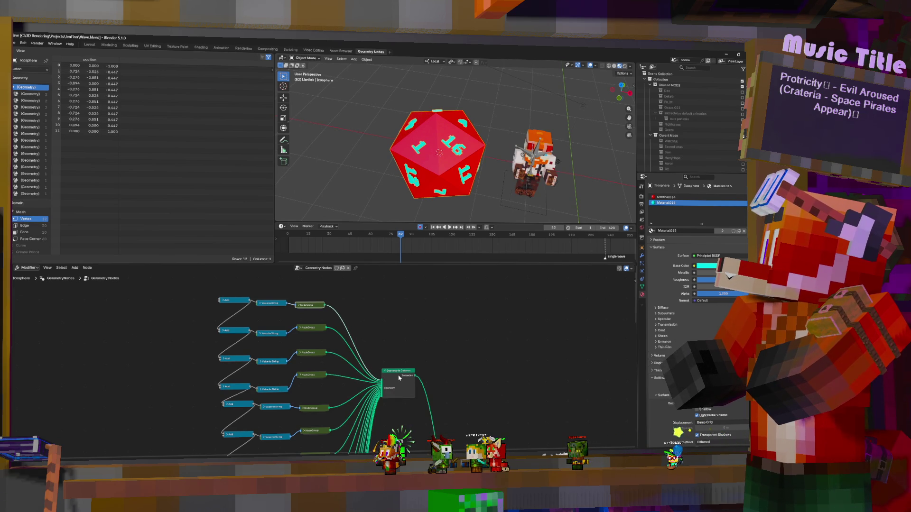
scroll(377, 342, "down", 2)
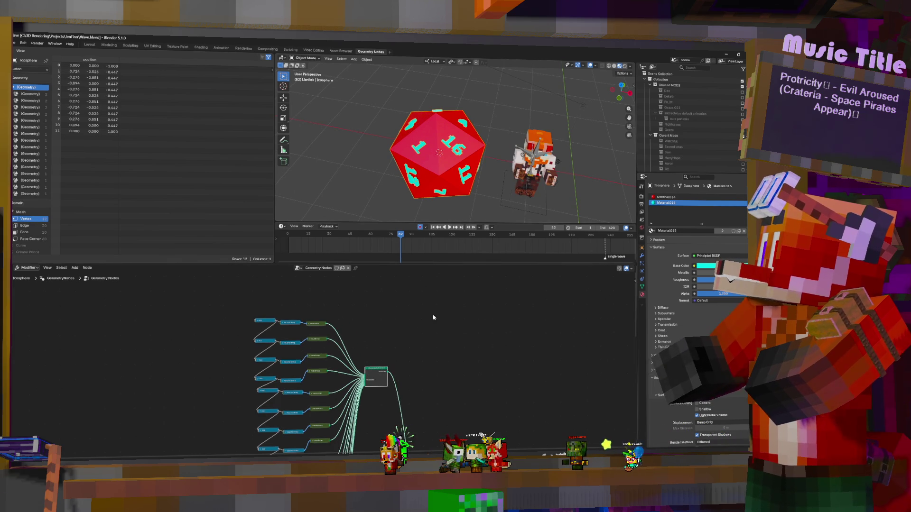
mouse_move(234, 302)
left_mouse_down()
mouse_move(333, 386)
mouse_move(368, 325)
mouse_move(369, 368)
left_mouse_up()
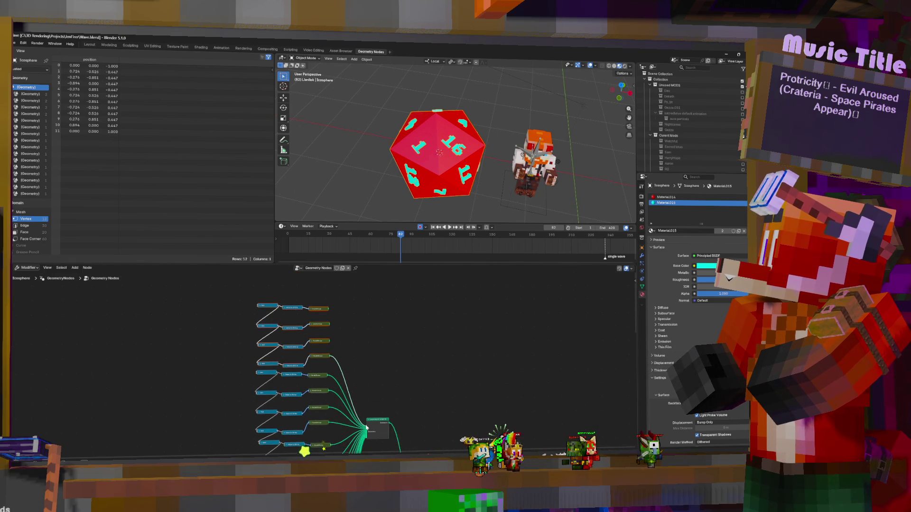
key("g")
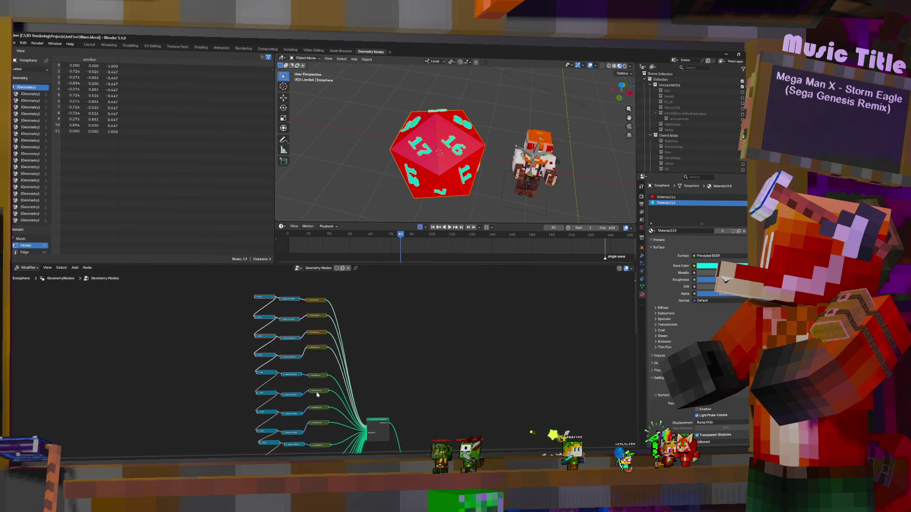
scroll(318, 394, "up", 3)
scroll(352, 353, "up", 3)
Pan down to the Capture Attribute and Mesh to Points nodes and orbit around the die.
middle_click_drag(351, 354, 355, 315)
mouse_move(441, 164)
middle_mouse_down()
mouse_move(407, 114)
mouse_move(474, 148)
middle_mouse_up()
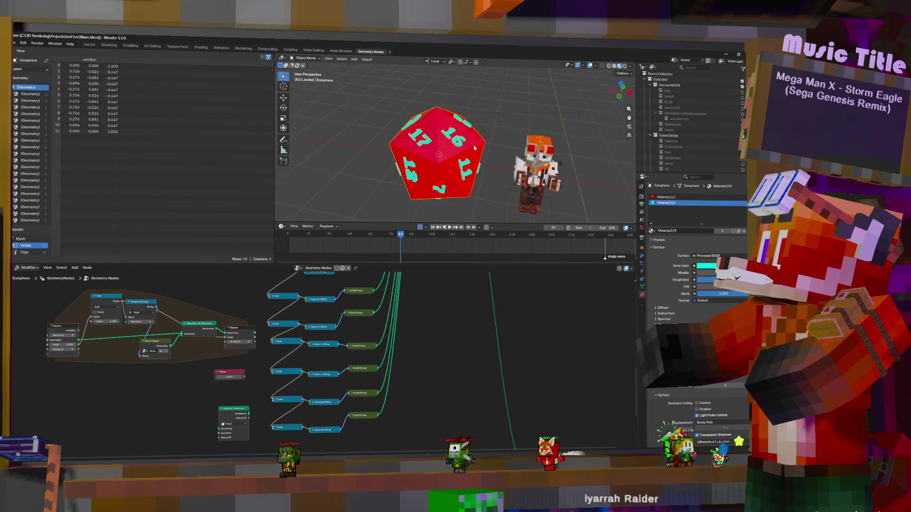
middle_click_drag(364, 344, 335, 211)
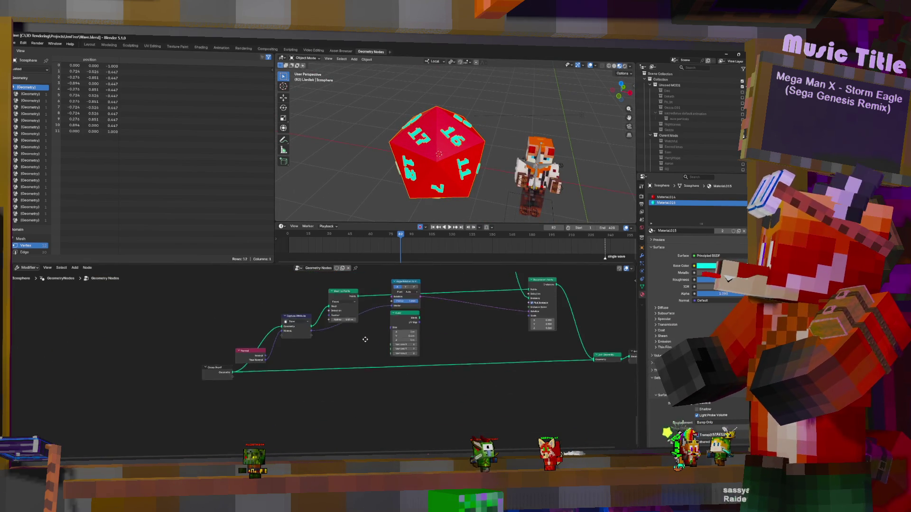
Reselect all the die's geometry in Edit Mode, return to Object Mode and start scaling the die down.
key("Tab")
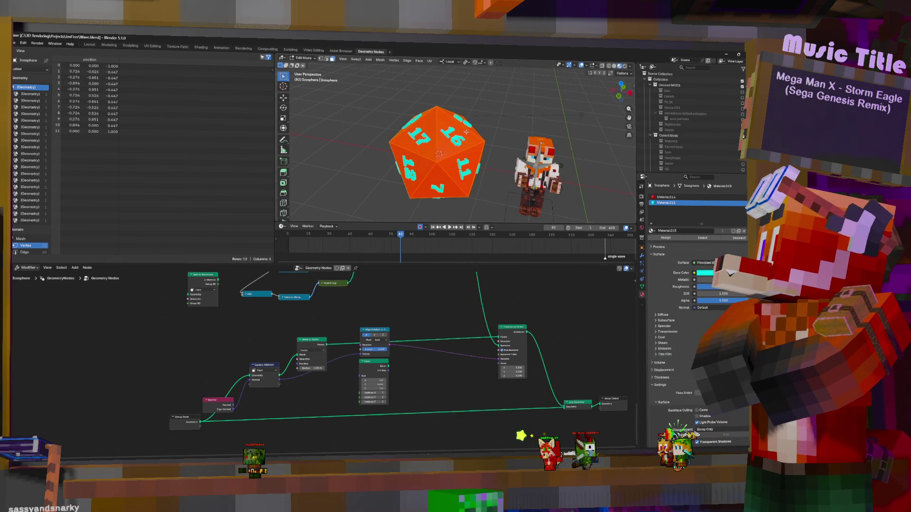
key("alt+a")
key("a")
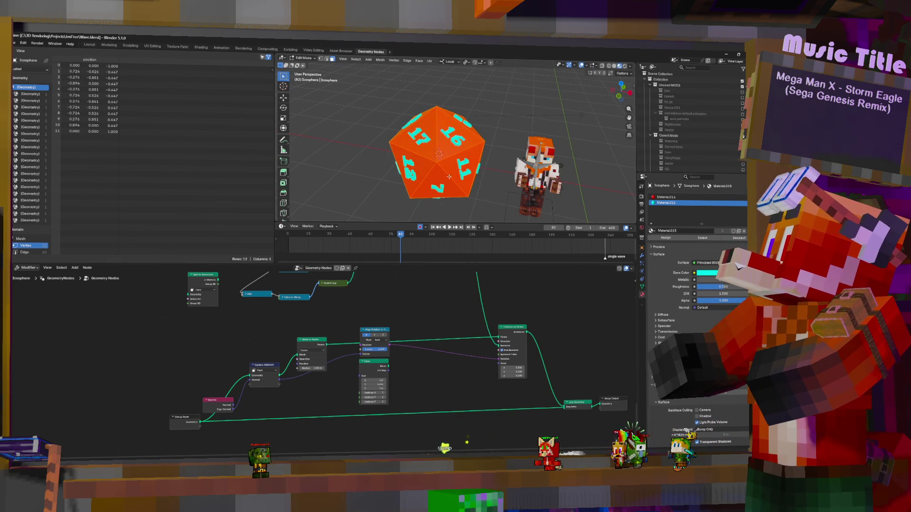
middle_click_drag(416, 329, 384, 273)
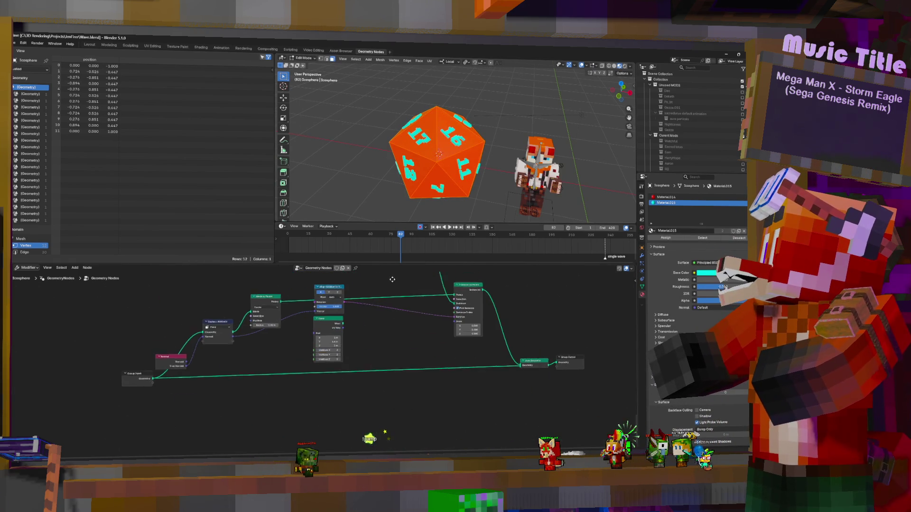
key("shift+a")
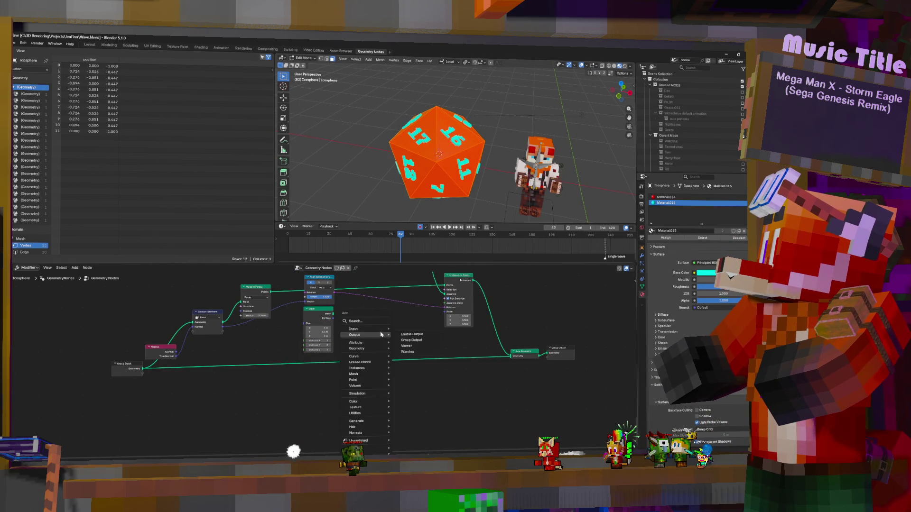
key("Escape")
key("Tab")
middle_click_drag(480, 143, 469, 144)
key("s")
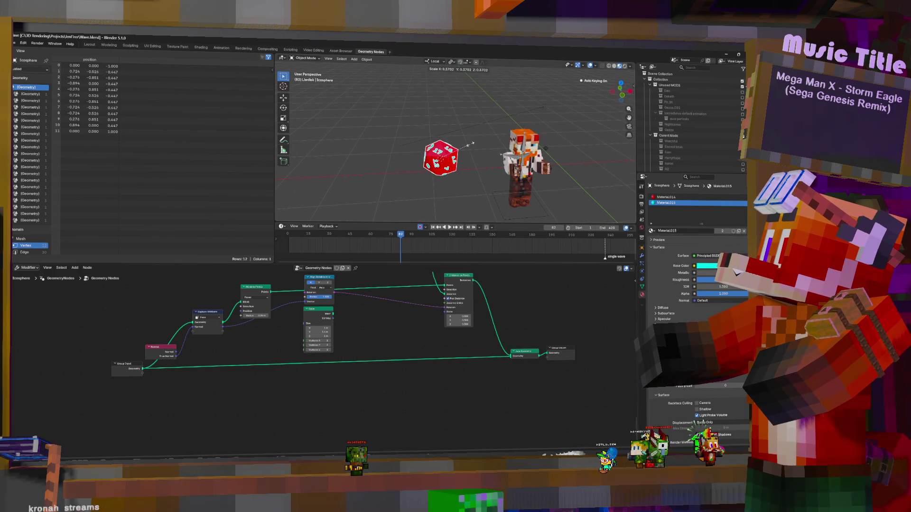
Place the shrunken red d20 at the character's hand and inspect it up close.
left_click(476, 145)
key("g")
left_click(567, 149)
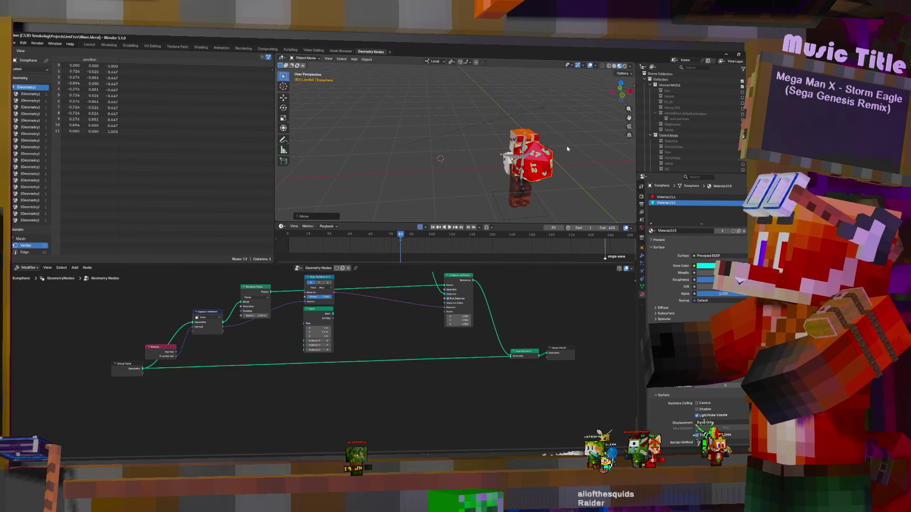
scroll(570, 150, "up", 2)
scroll(580, 160, "up", 2)
scroll(589, 169, "up", 2)
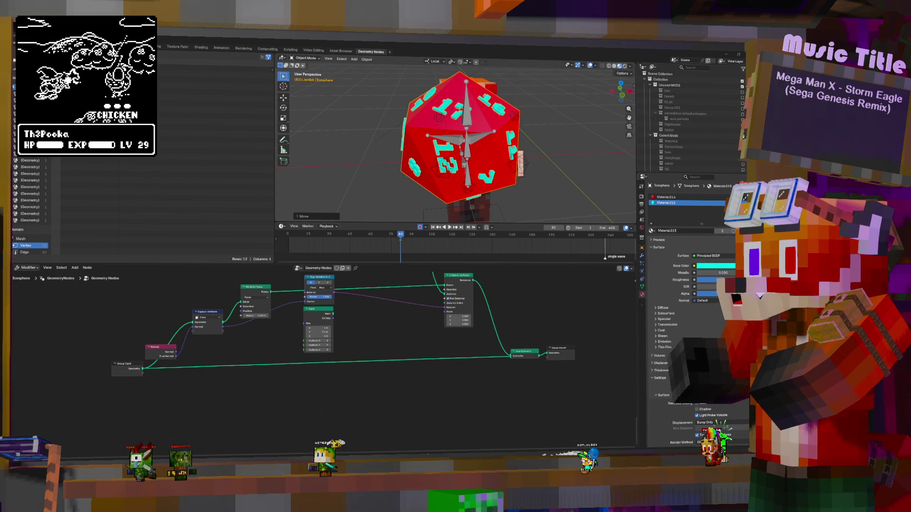
middle_click_drag(570, 114, 582, 105)
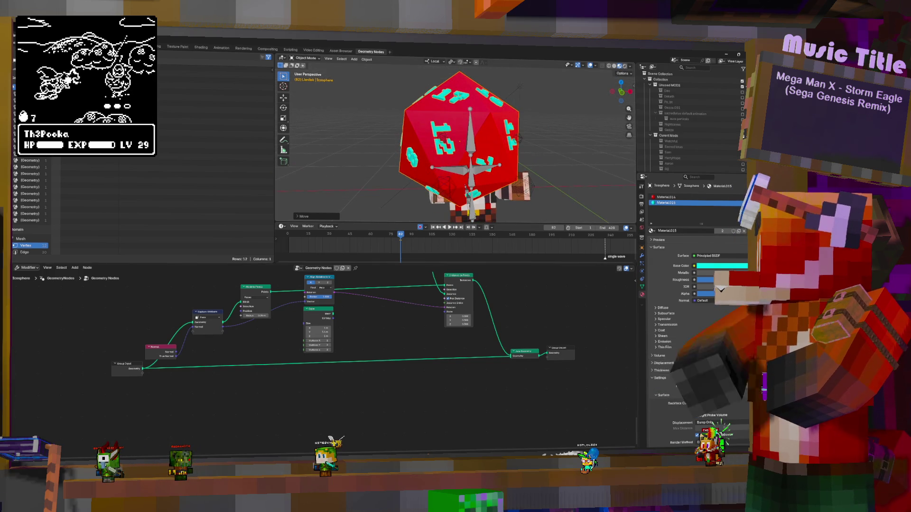
Leave the die in place, face the character and return to frame 8 where the die floats above.
key("g")
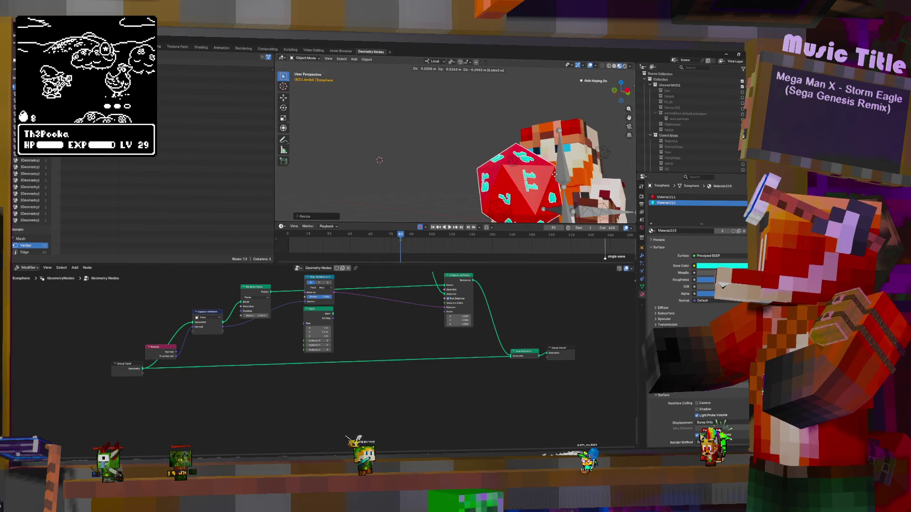
key("Escape")
mouse_move(553, 174)
middle_mouse_down()
mouse_move(550, 159)
mouse_move(521, 219)
middle_mouse_up()
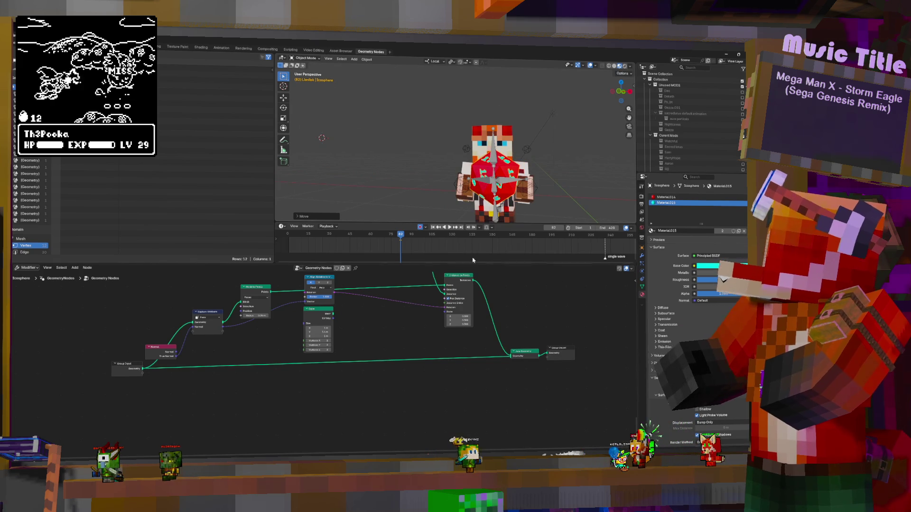
left_click(317, 247)
key("space")
middle_click_drag(536, 173, 515, 148)
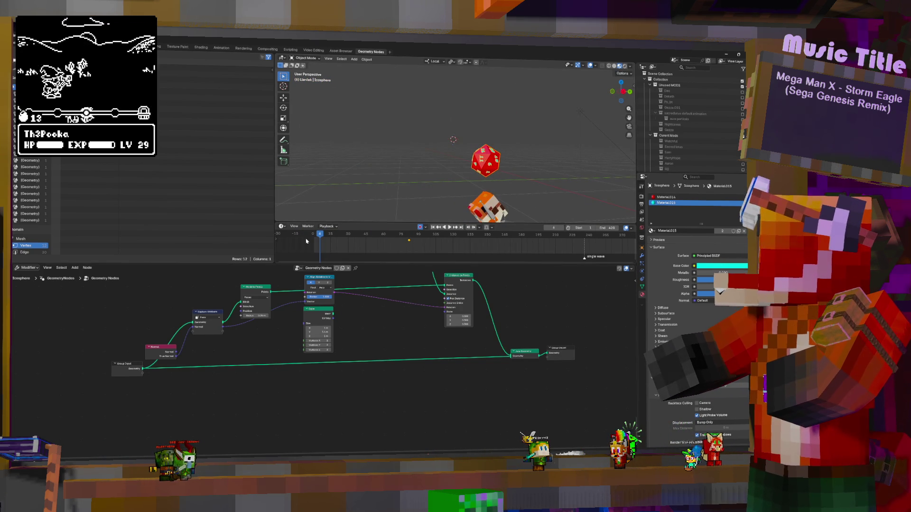
Preview the animation, switch to camera view and reposition the die at frame 8.
key("space")
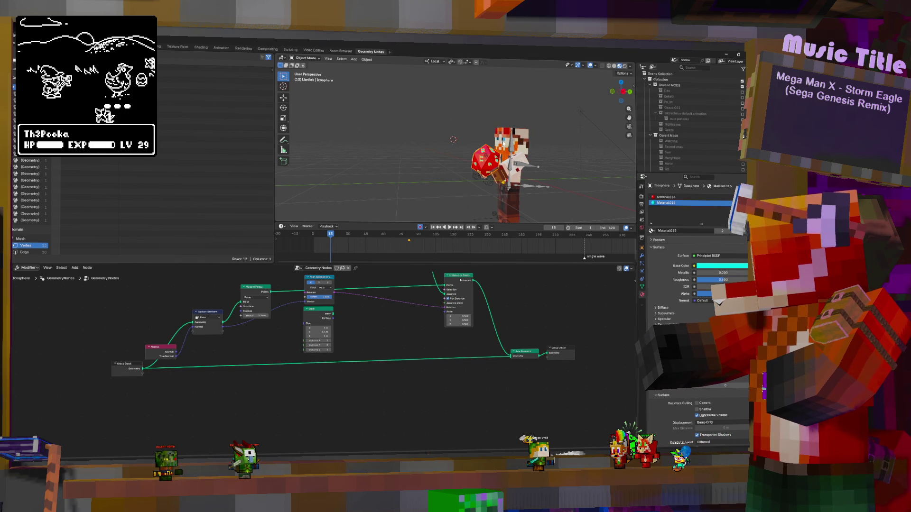
left_click(322, 251)
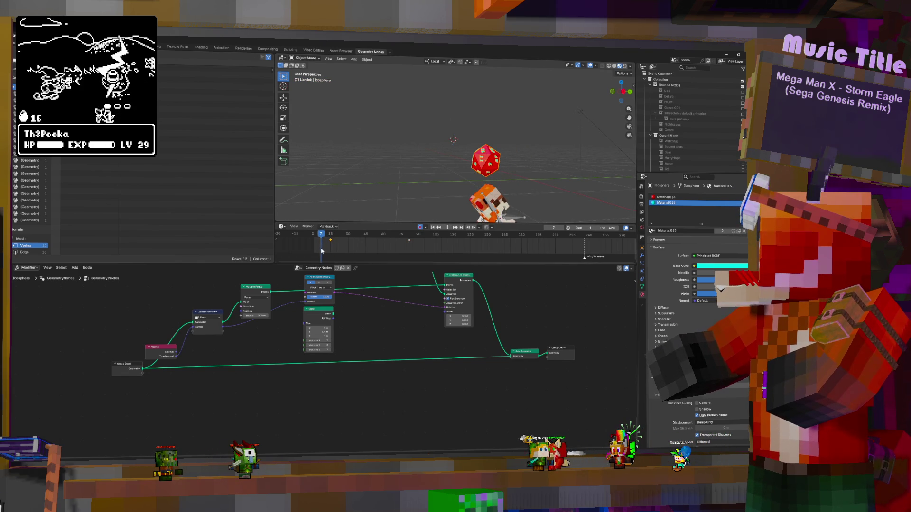
key("space")
key("KP_0")
key("g")
left_click(444, 214)
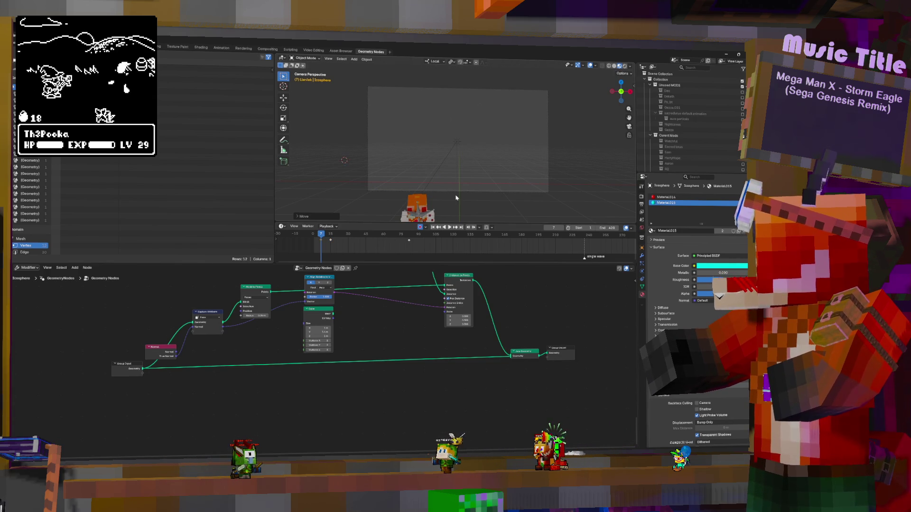
Key a character pose around frame 14 with Auto Keying.
left_click_drag(321, 246, 329, 245)
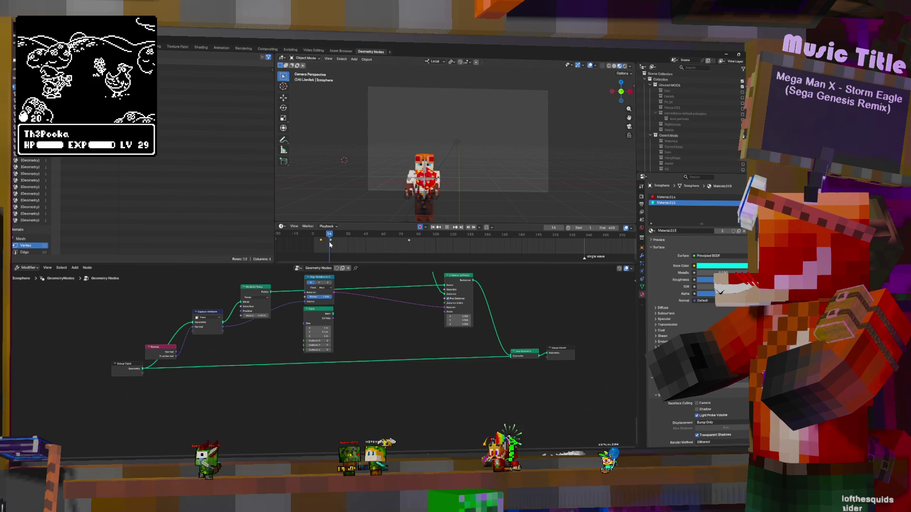
key("Right")
key("Right")
key("Right")
key("ctrl+m")
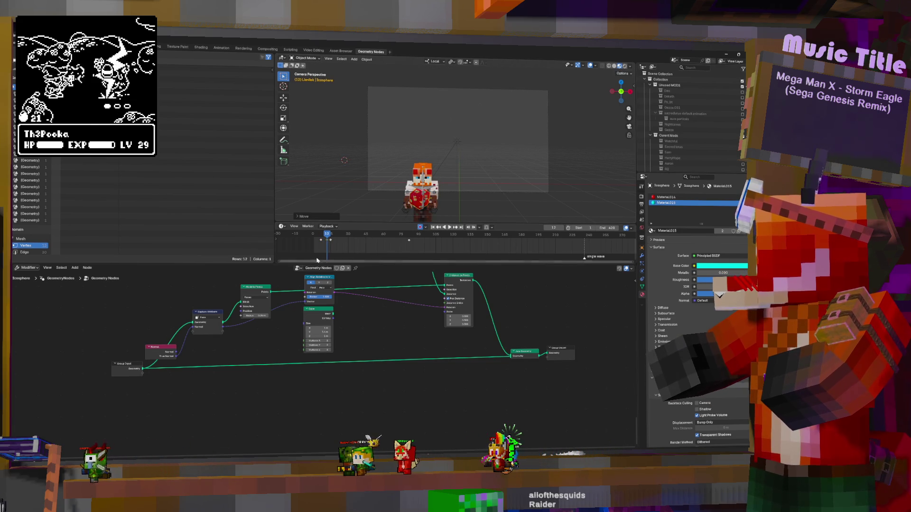
left_click(327, 245)
left_click_drag(326, 246, 330, 240)
key("g")
left_click(480, 161)
Key another pose near frame 18 and raise the die above the character's head at frame 20.
left_click(326, 240)
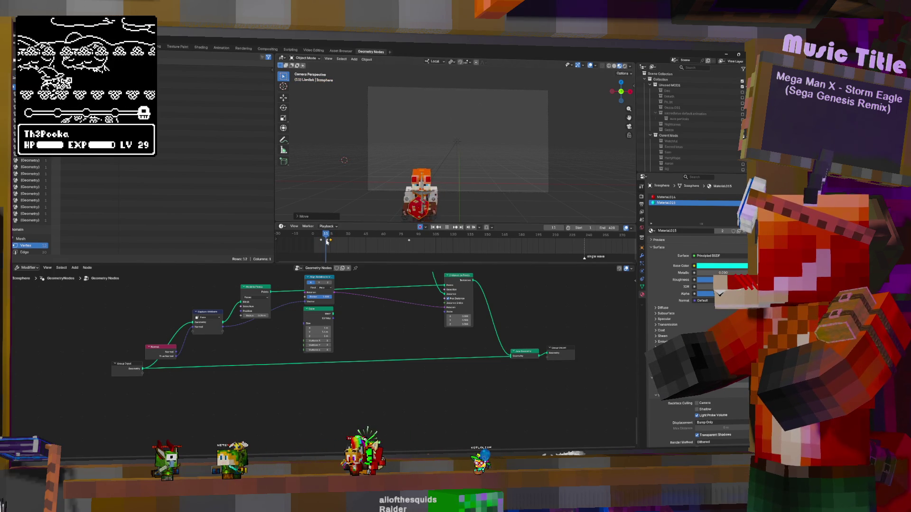
left_click_drag(326, 241, 334, 241)
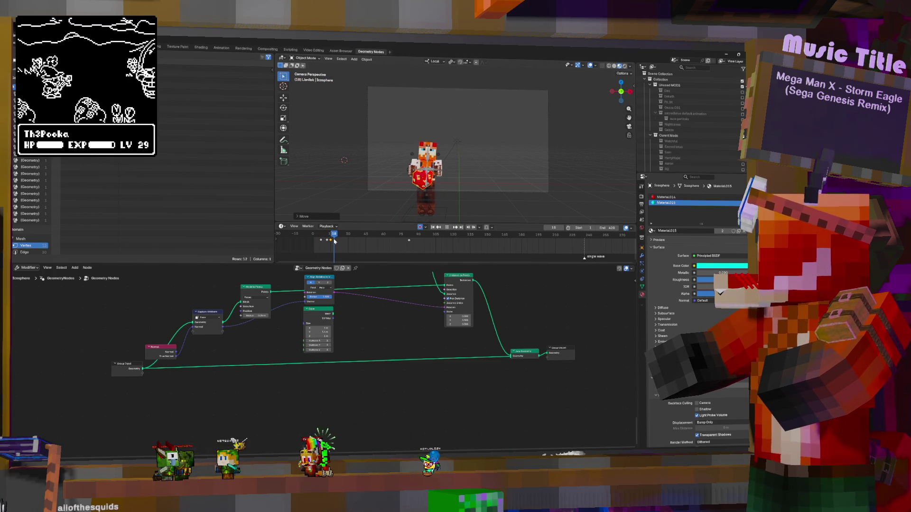
key("g")
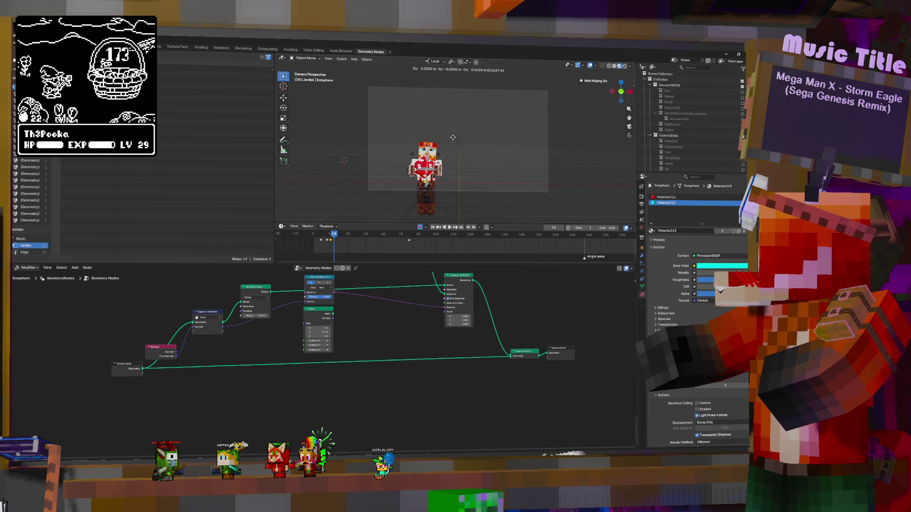
left_click(454, 134)
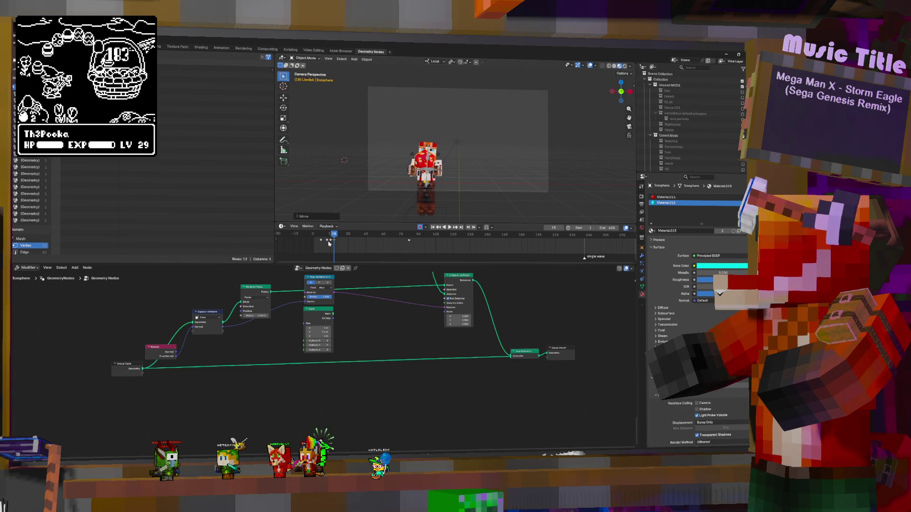
left_click_drag(333, 240, 341, 240)
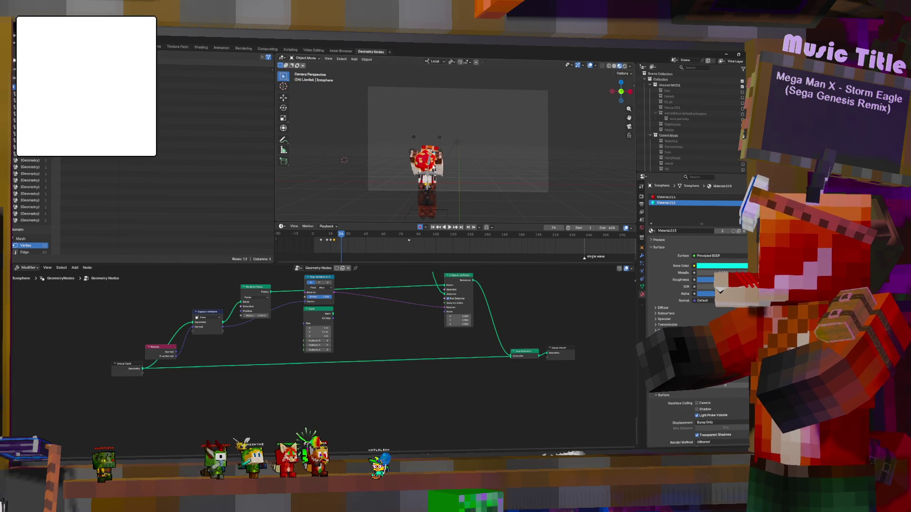
key("g")
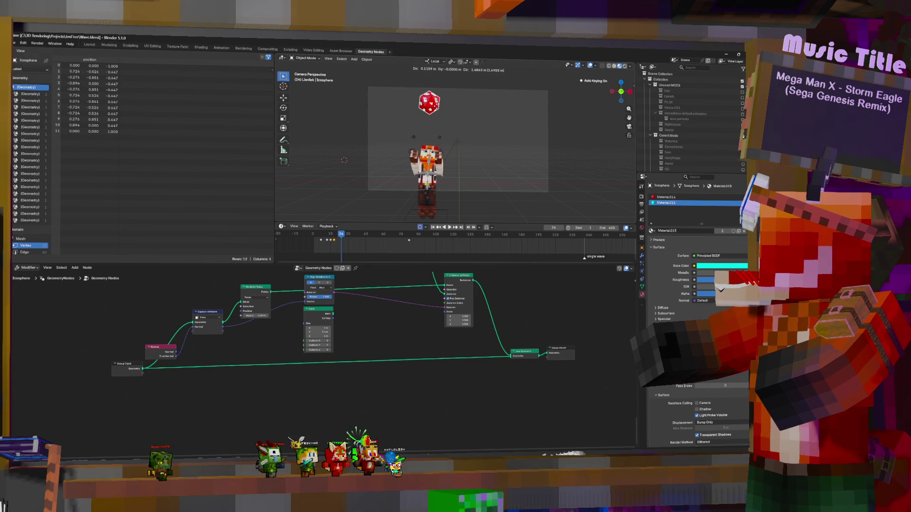
Review the toss around frames 10-40 and shift the selected keyframes ten frames later.
left_click(284, 128)
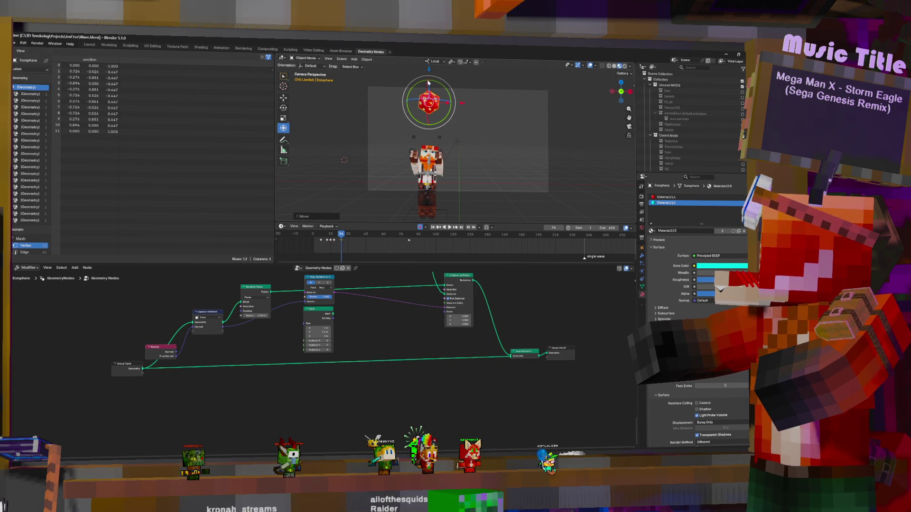
left_click(326, 234)
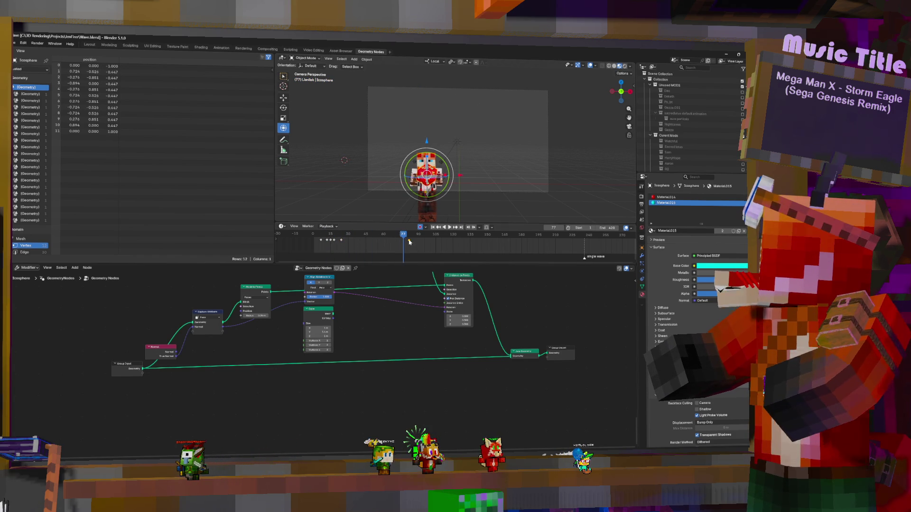
left_click(351, 242)
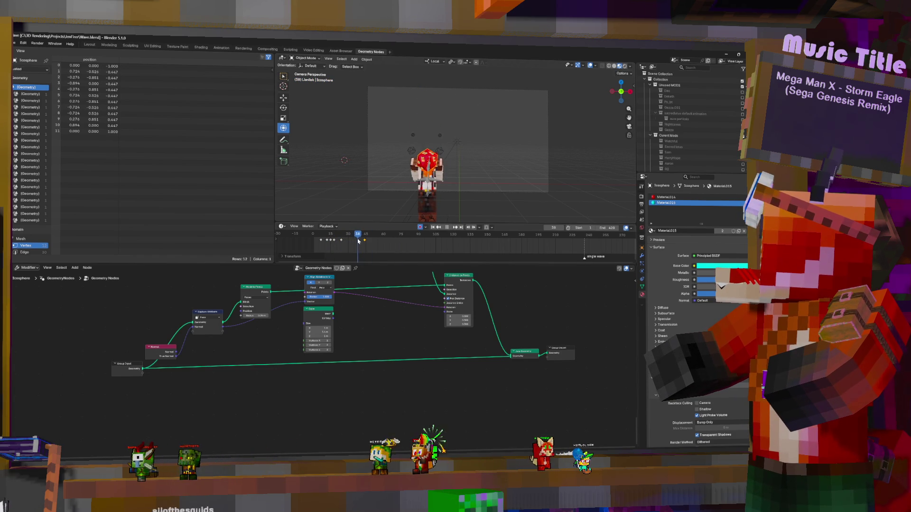
left_click_drag(367, 242, 391, 246)
key("g")
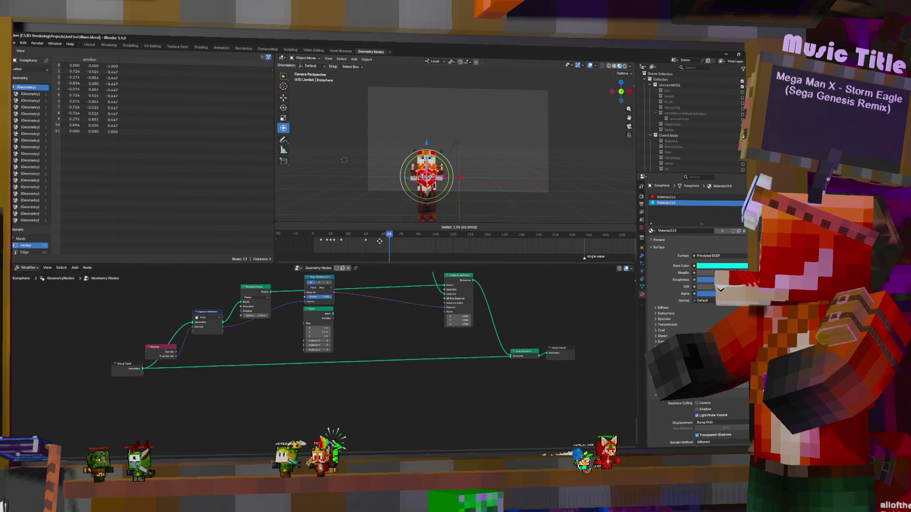
Recheck the timing and nudge the die's keyframes one frame later.
key("space")
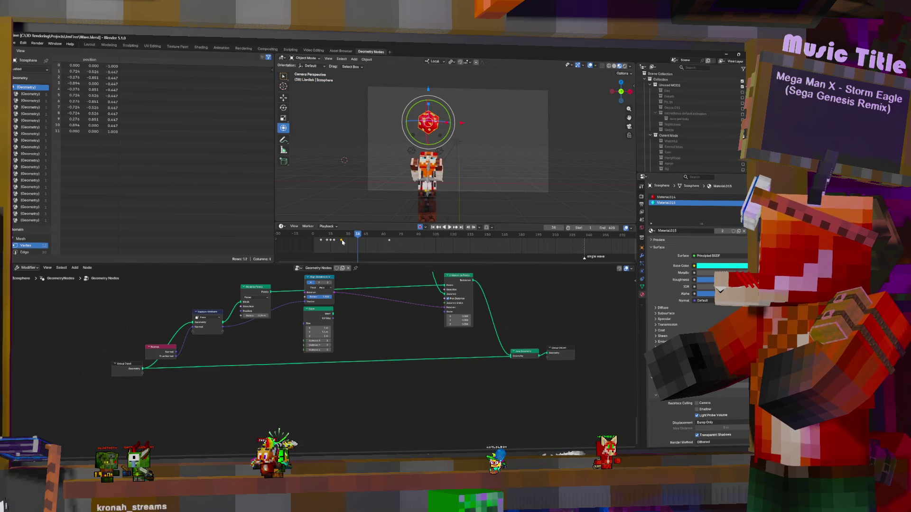
left_click_drag(341, 242, 340, 242)
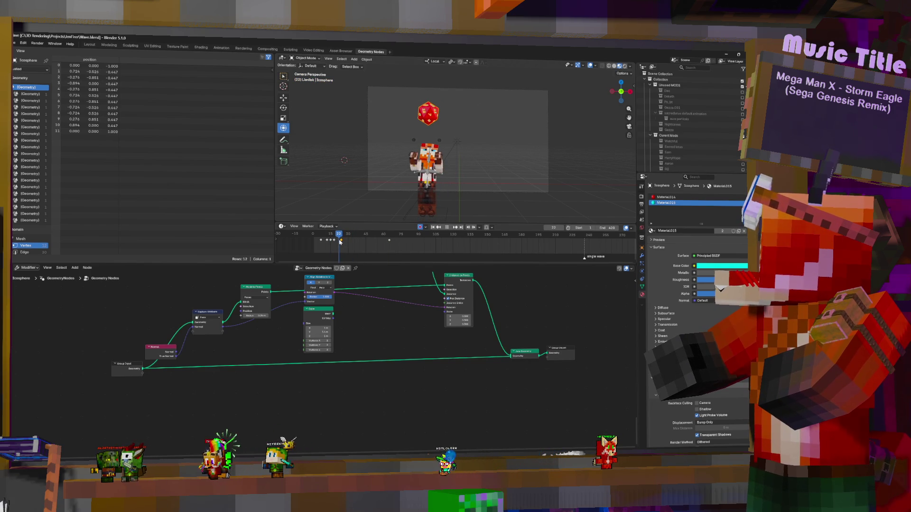
left_click(340, 242)
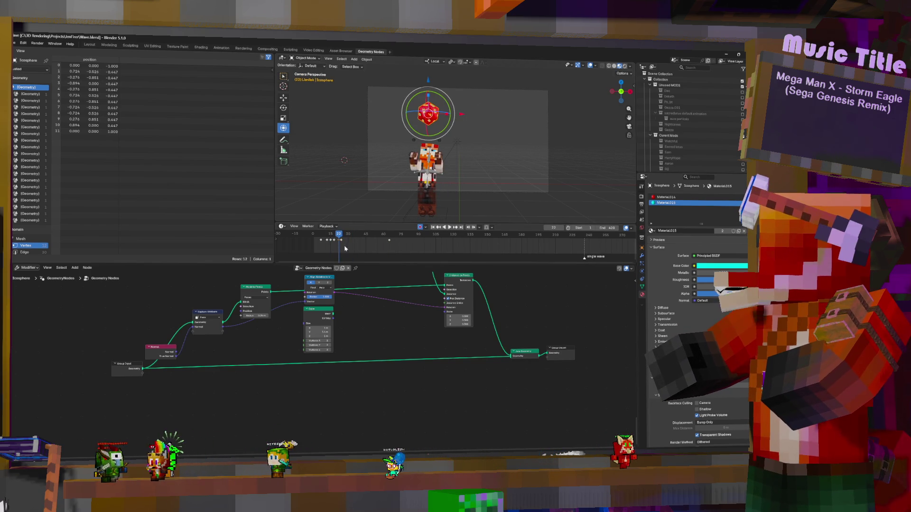
left_click_drag(342, 242, 344, 240)
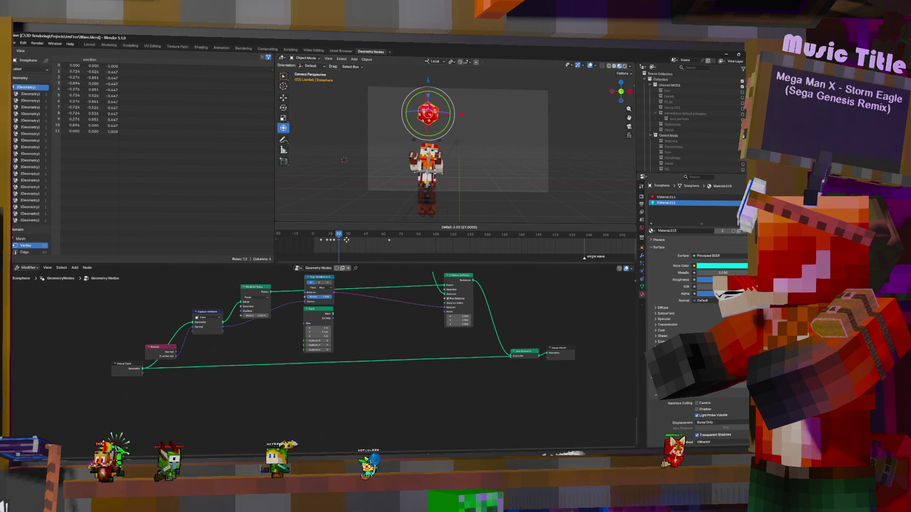
Confirm the shift, play back and scrub past frame 55 with the character selected.
left_click(365, 240)
key("space")
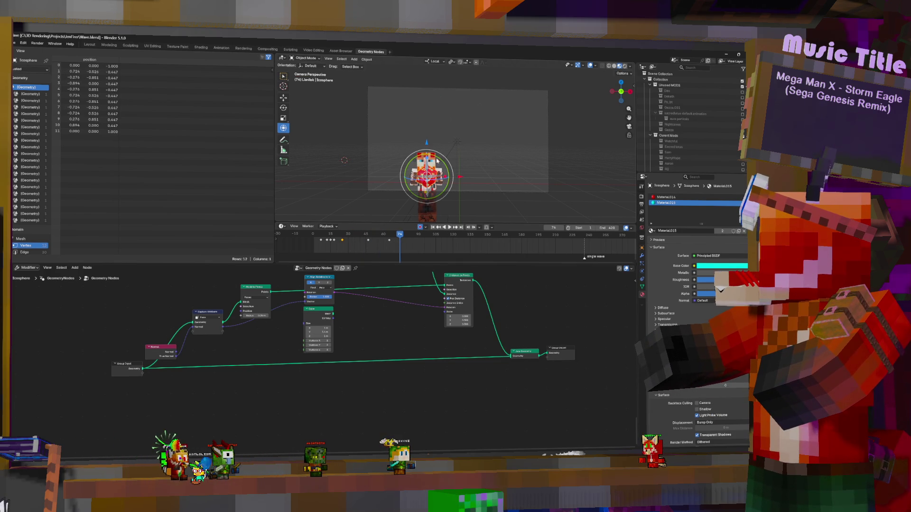
left_click(378, 242)
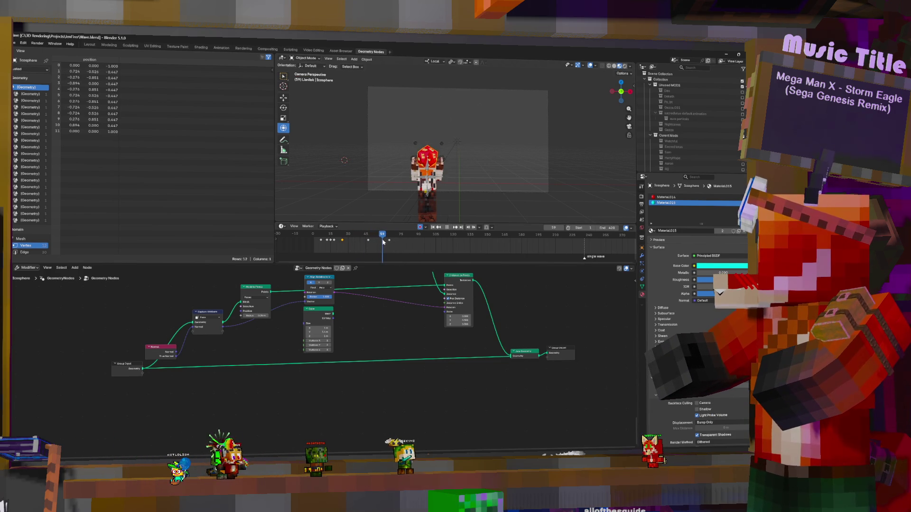
left_click(385, 243)
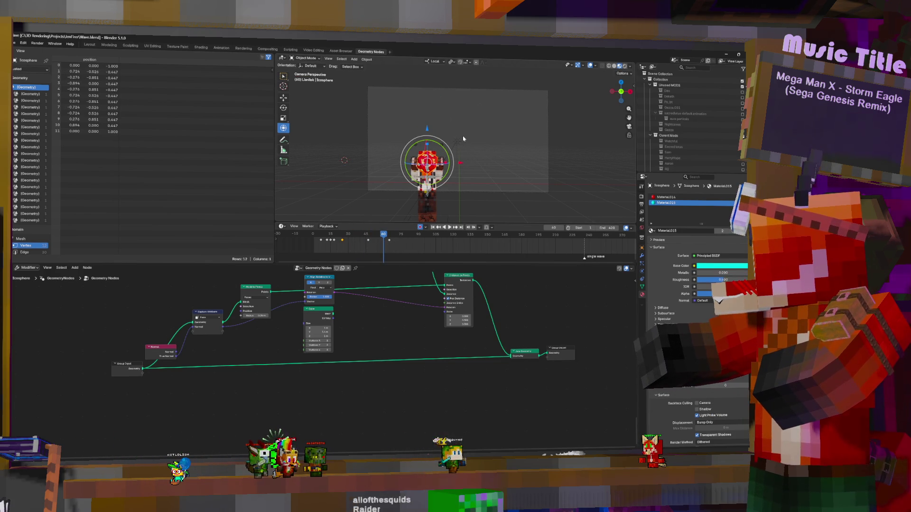
left_click_drag(385, 242, 389, 246)
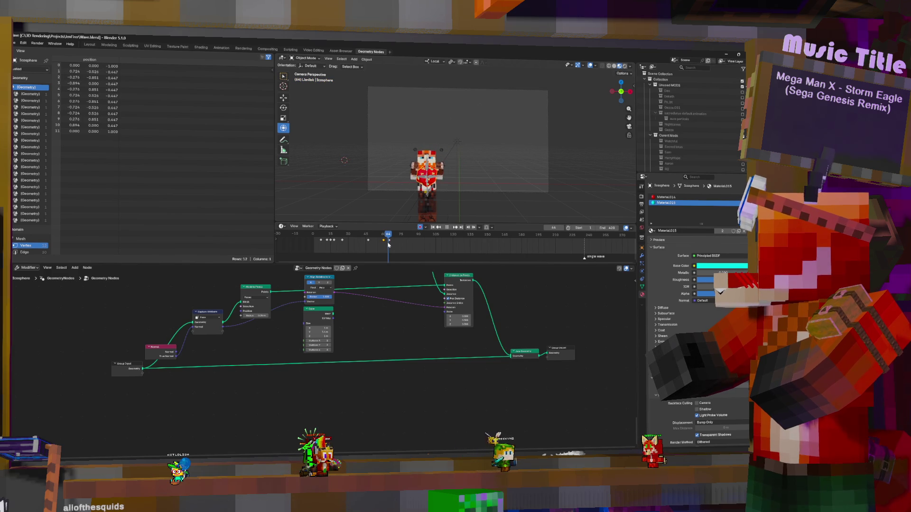
Key the character's vertical height change with a Z-constrained move.
left_click(427, 171)
key("g")
key("z")
left_click(428, 133)
Key the character's new position at about frame 71 to end the toss.
left_click(391, 246)
left_click_drag(393, 245, 397, 246)
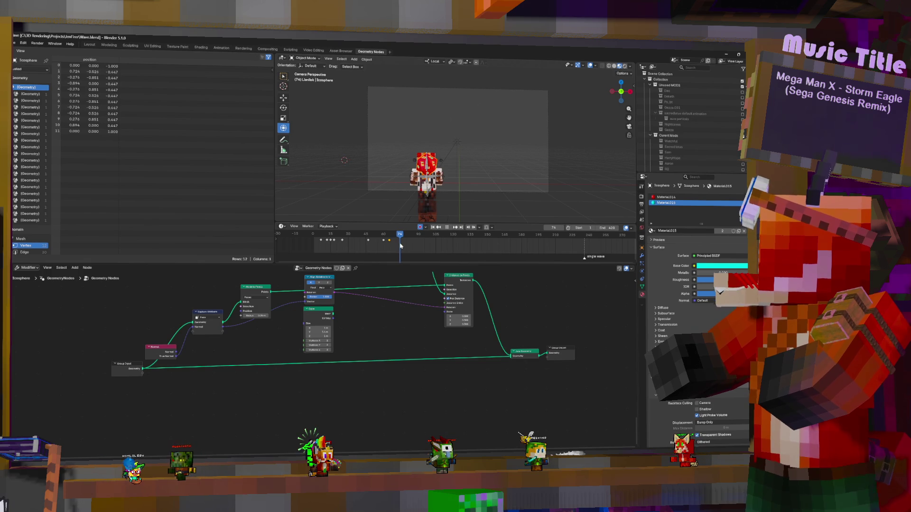
key("g")
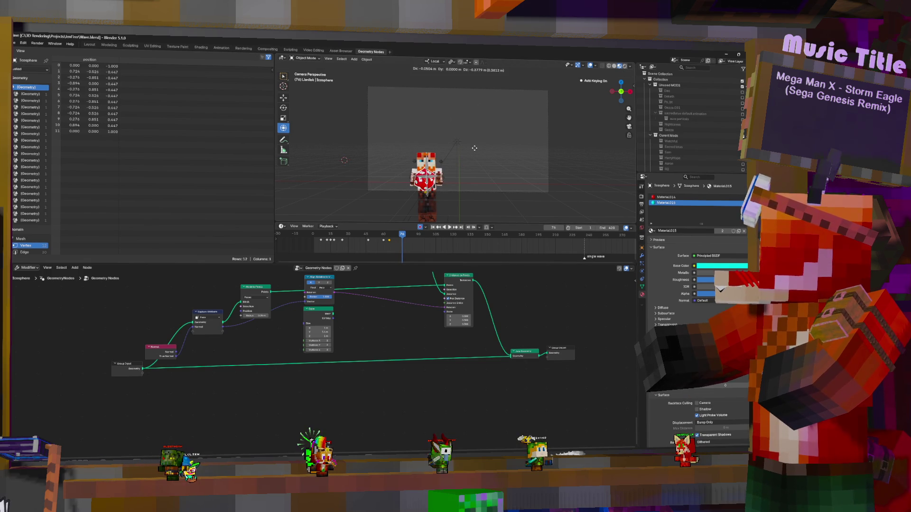
left_click(476, 146)
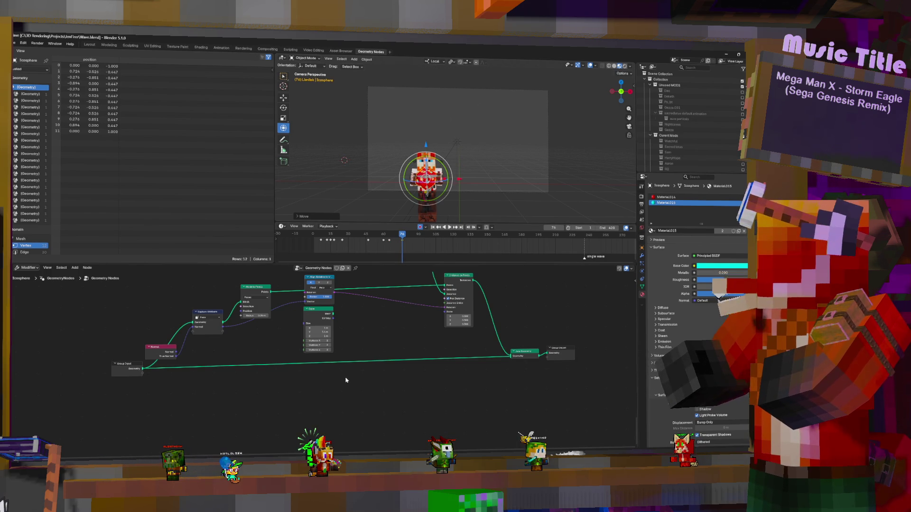